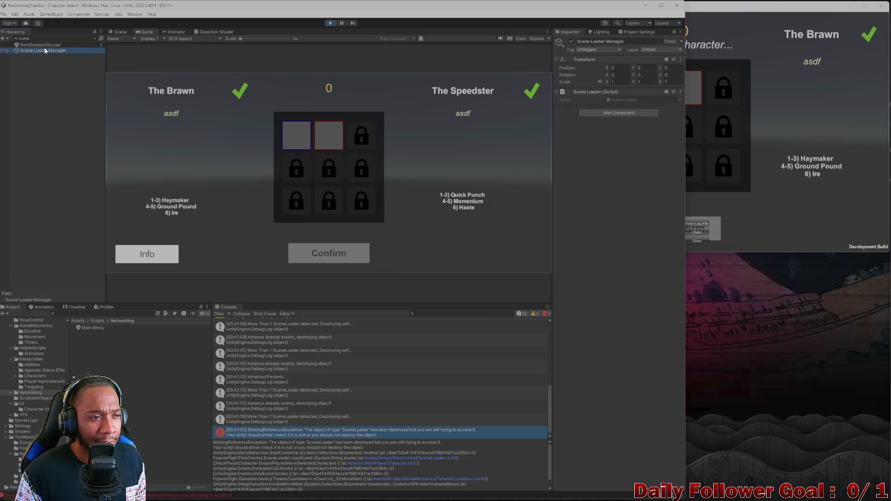
- Clear the selection and close the running build's Development Console
left_click(53, 93)
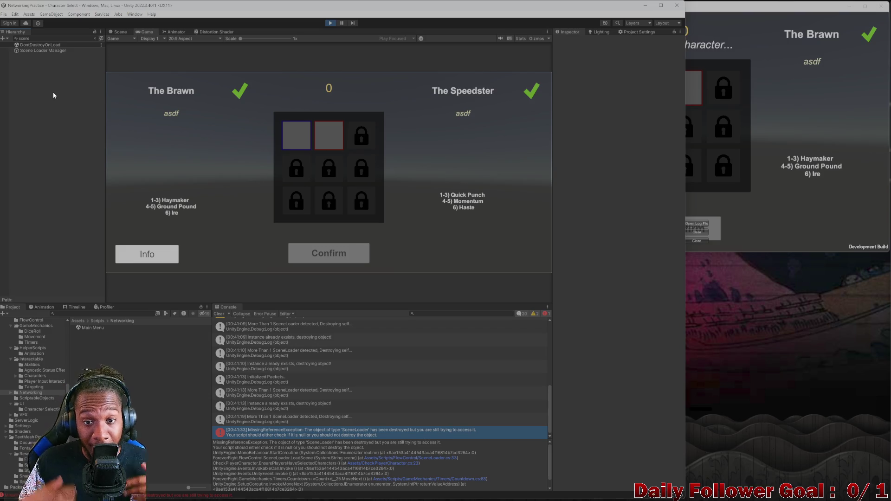
left_click(826, 217)
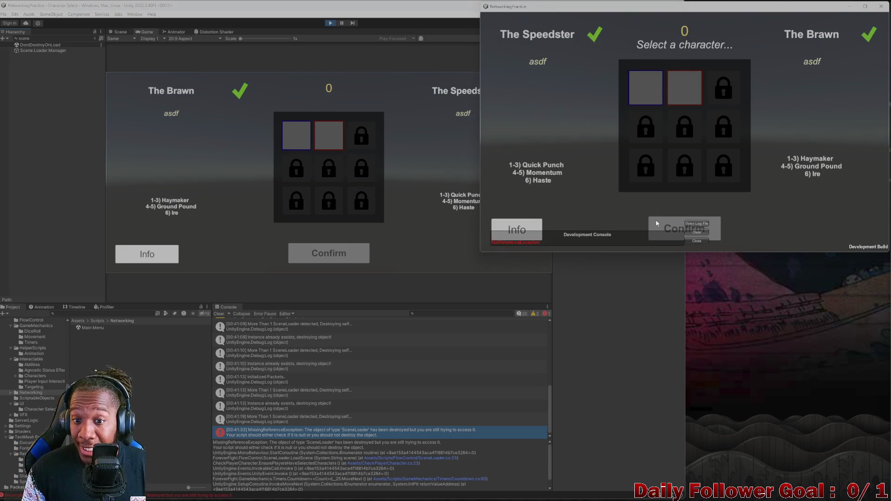
left_click(696, 240)
- Alternate between the editor and build to check both players ready on character select
left_click(342, 171)
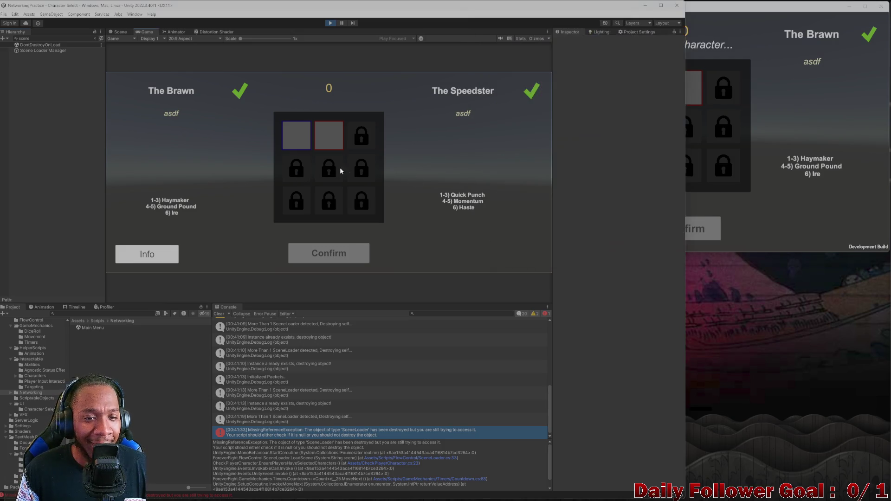
left_click(709, 137)
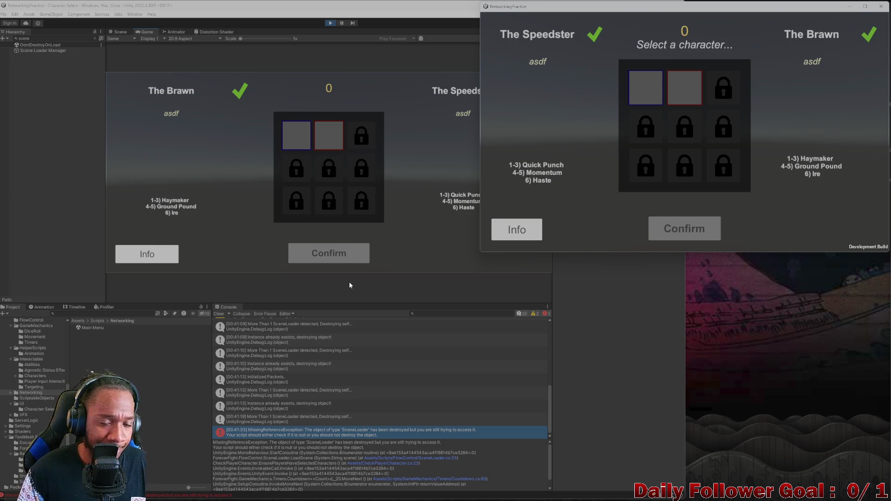
left_click(335, 183)
left_click(812, 148)
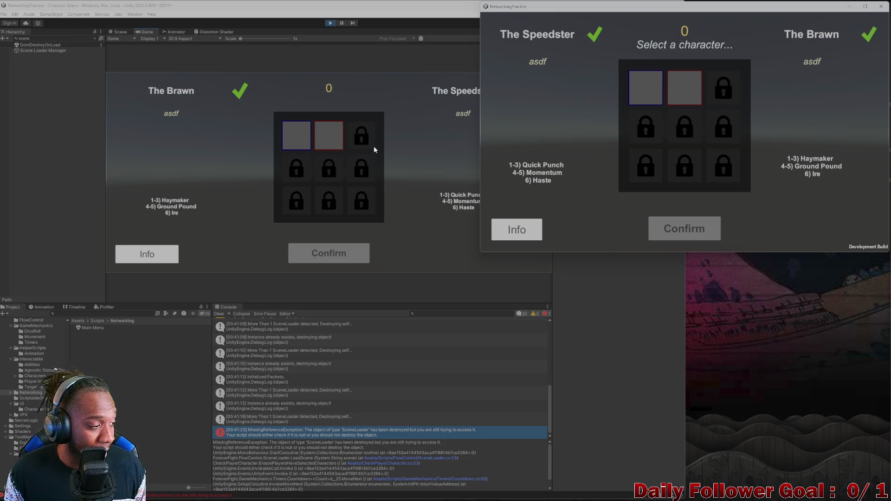
left_click(53, 370)
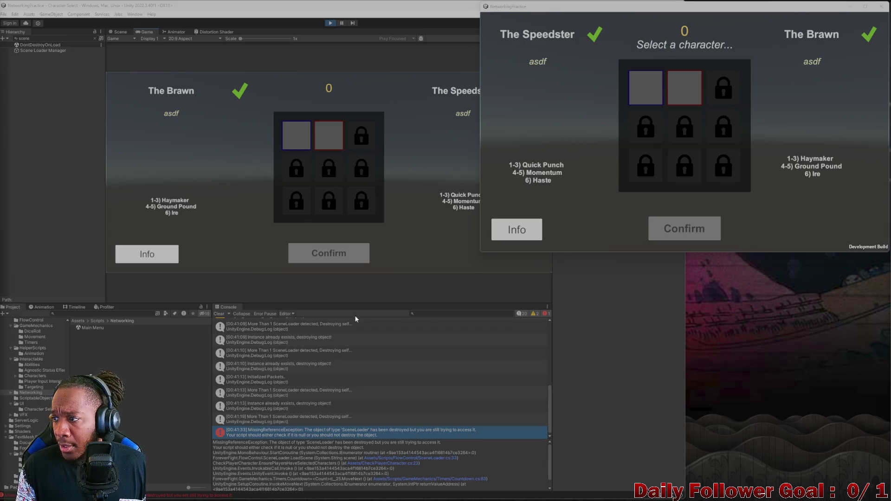
- View The Speedster's info in the build, close the build window, and clear the Console
left_click(521, 230)
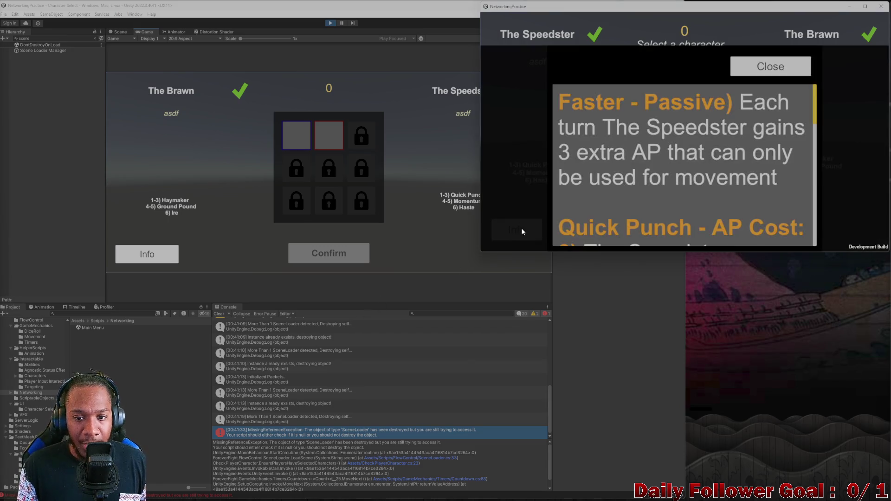
left_click(801, 75)
left_click(882, 6)
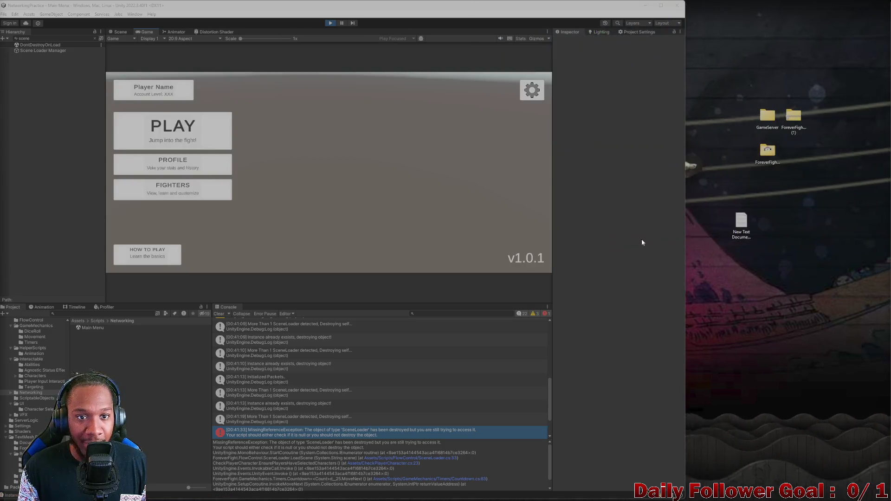
left_click(219, 314)
- Resize the panels for a taller Game view and a wider Hierarchy
left_click_drag(425, 303, 434, 404)
left_click_drag(202, 410, 202, 412)
left_click_drag(104, 371, 112, 366)
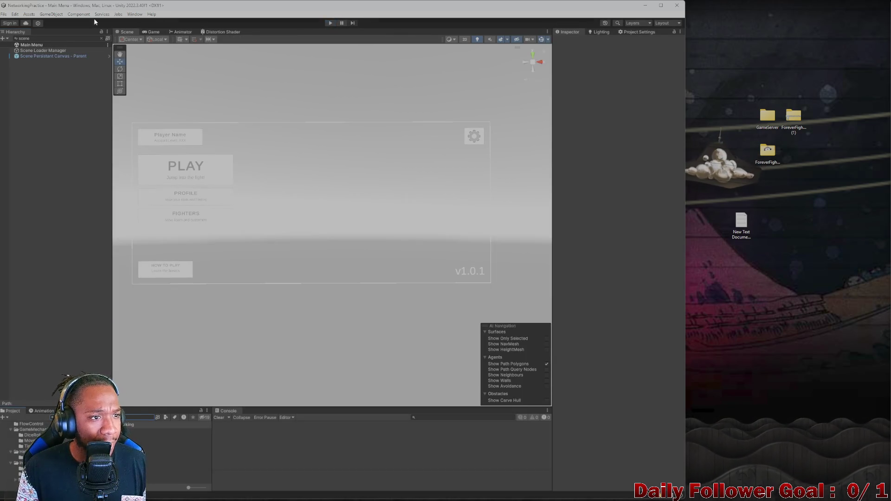
- Clear the hierarchy filter, search 'parent', and open the Character Select scene
left_click(95, 38)
left_click(102, 38)
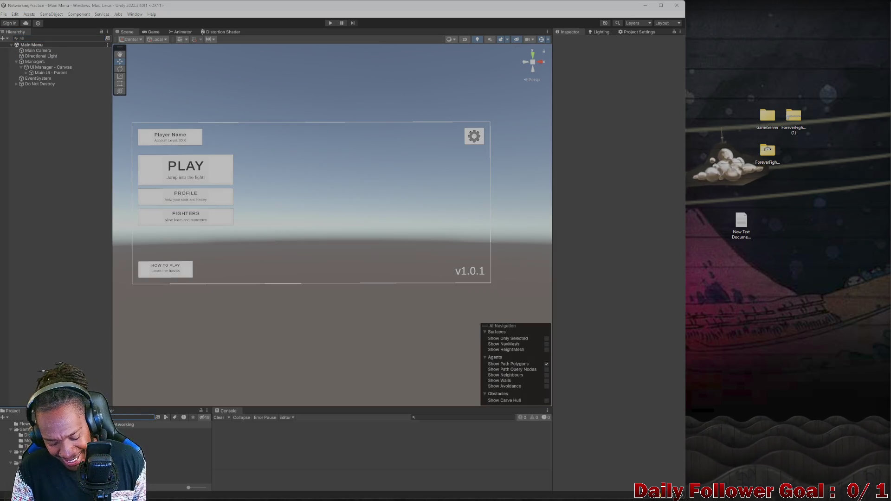
type("parent")
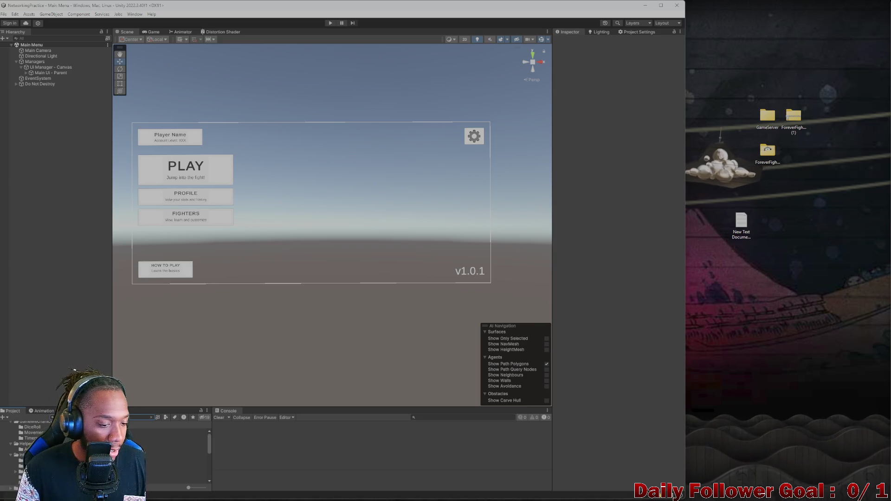
double_click(177, 444)
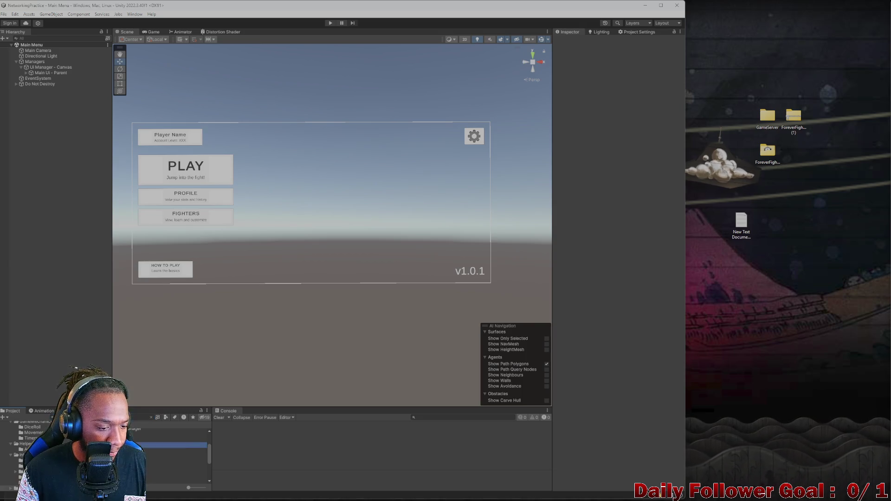
- Select the Selection Countdown Timer object and widen the Inspector properties
left_click(312, 137)
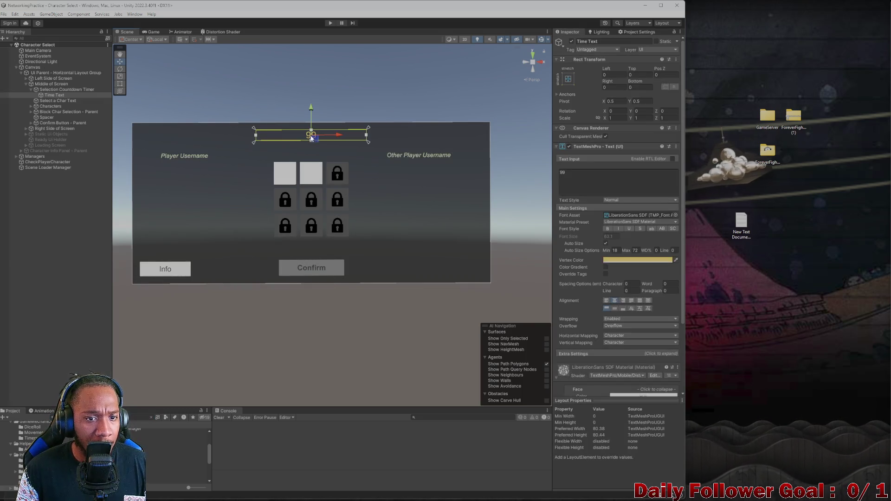
scroll(631, 321, "down", 3)
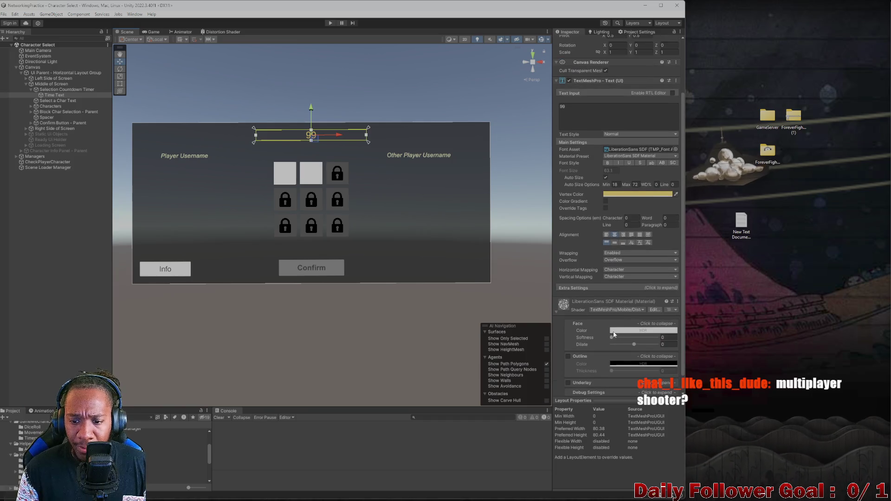
left_click(40, 91)
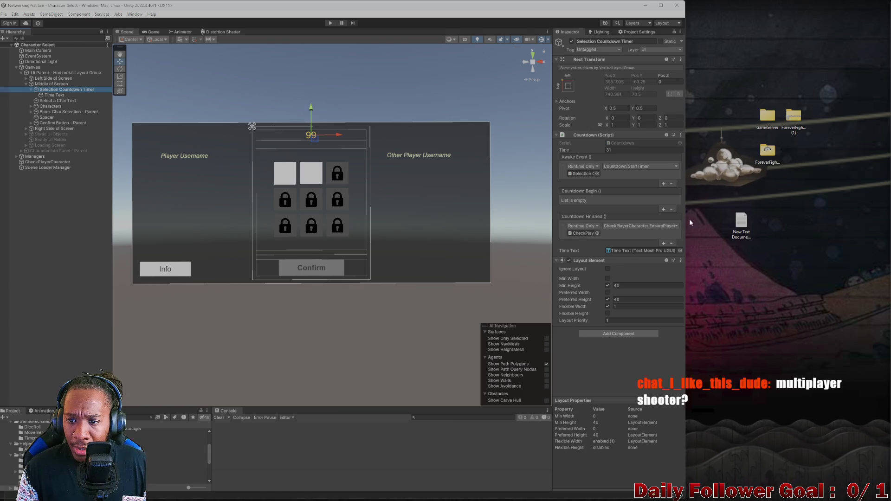
left_click_drag(690, 218, 741, 219)
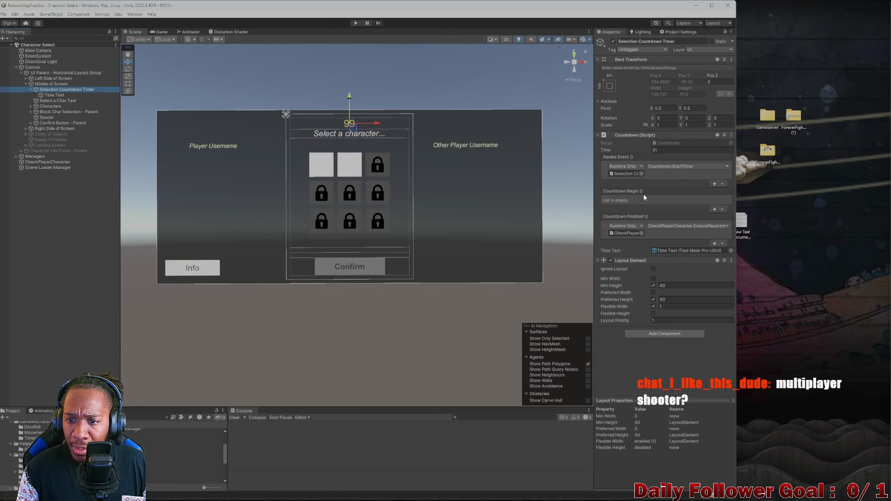
left_click_drag(596, 224, 570, 225)
- Follow Countdown Finished to CheckPlayerCharacter, check its Scene Loader REF, and open its script
left_click(606, 233)
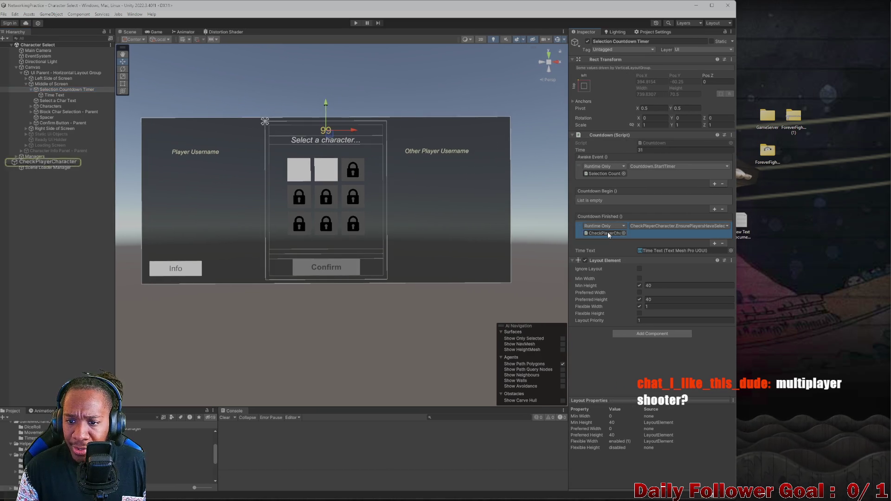
left_click(39, 162)
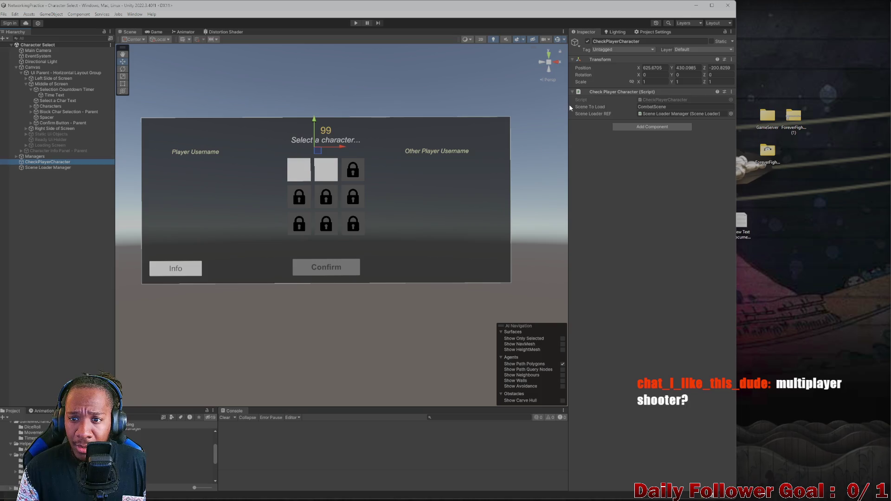
left_click(642, 114)
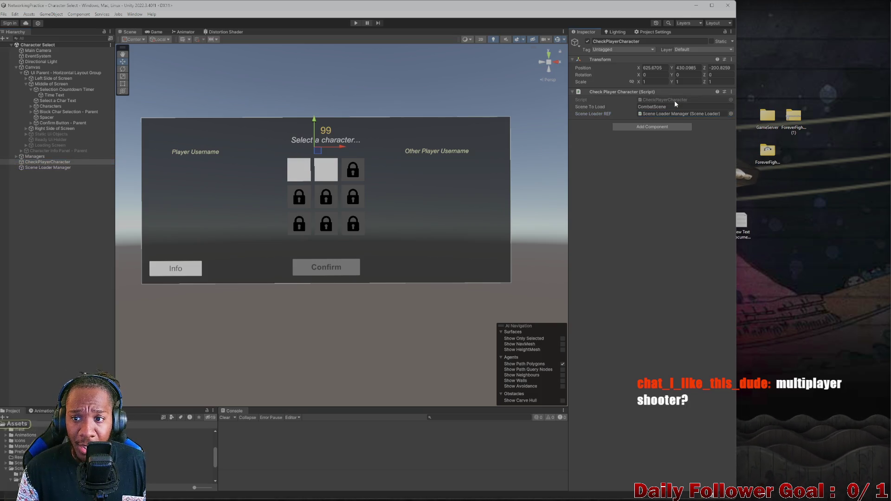
double_click(675, 100)
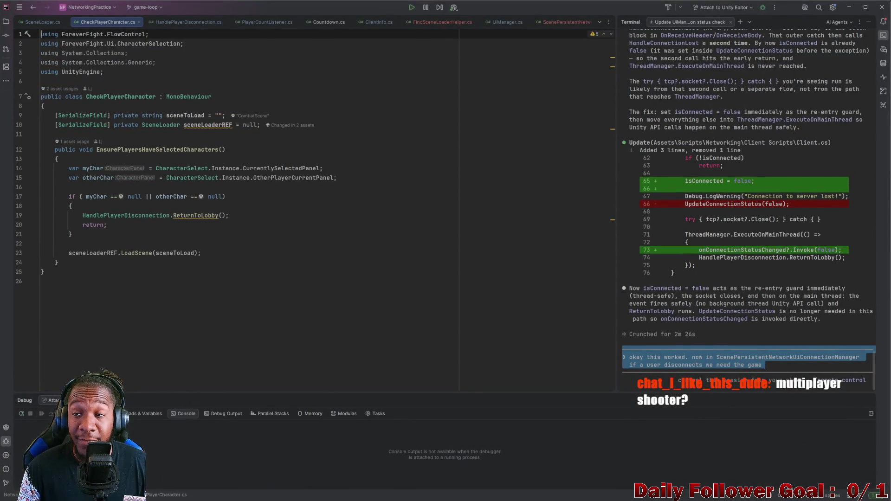
left_click(849, 7)
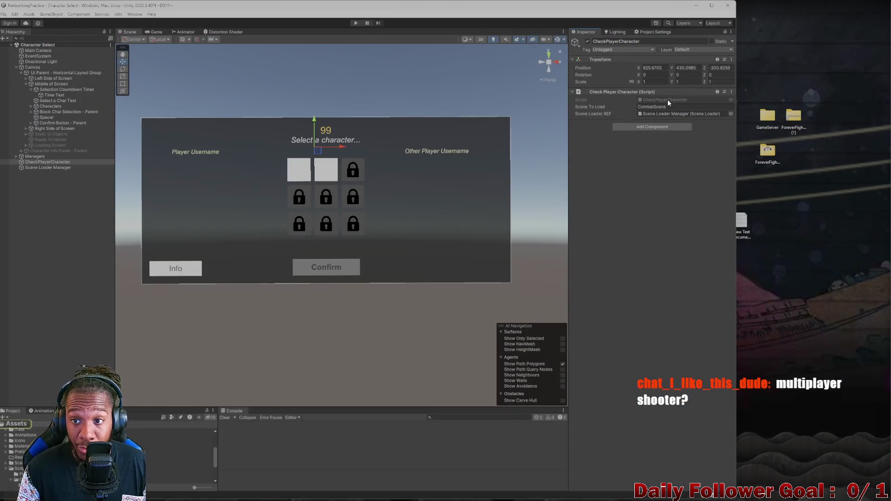
double_click(667, 100)
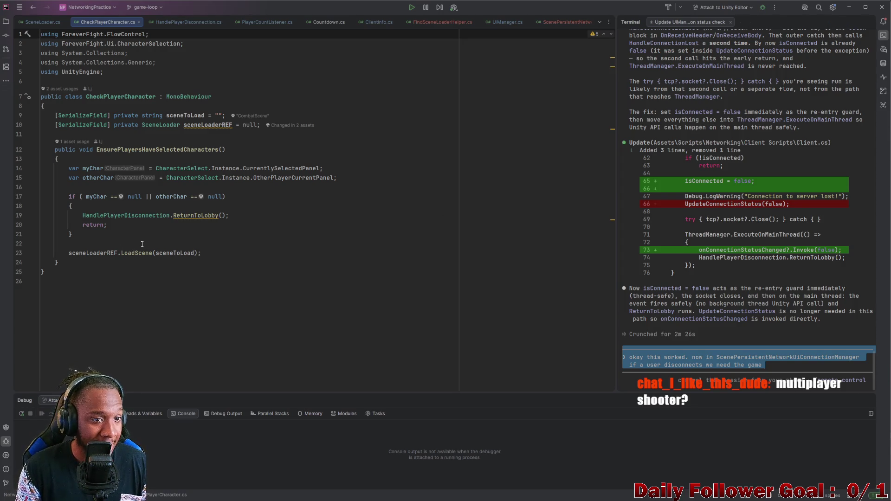
left_click(214, 125, "ctrl")
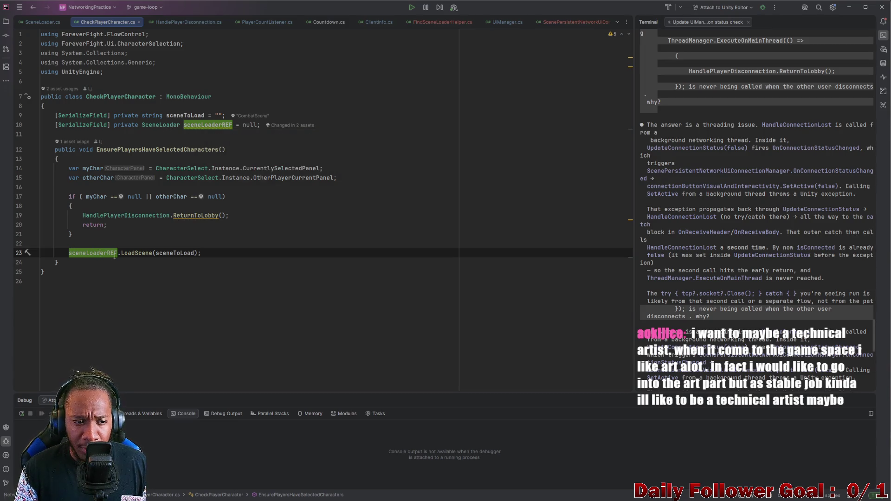
- Insert a line above the old LoadScene call and autocomplete SceneLoader.Instance
triple_click(98, 252)
key("Delete")
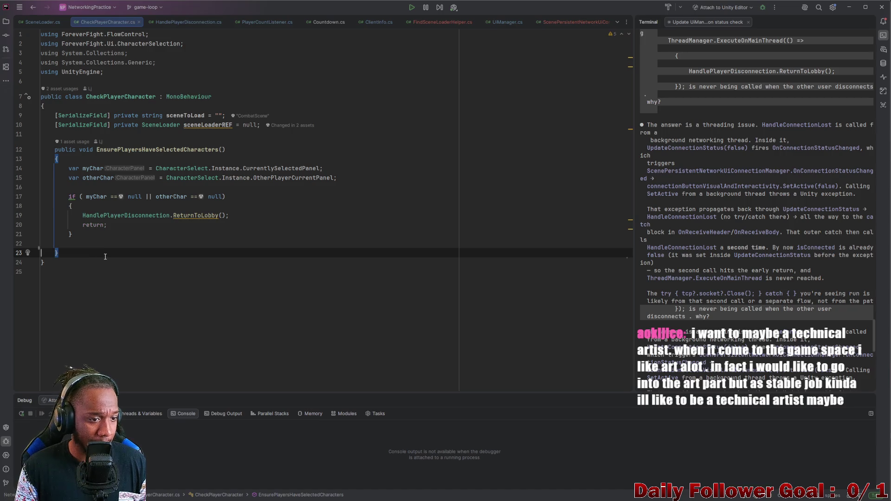
key("ctrl+z")
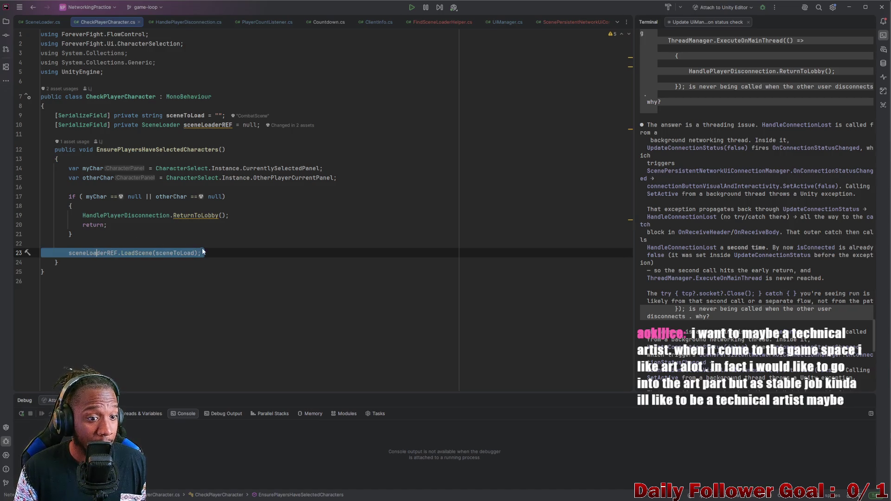
left_click(156, 242)
key("Return")
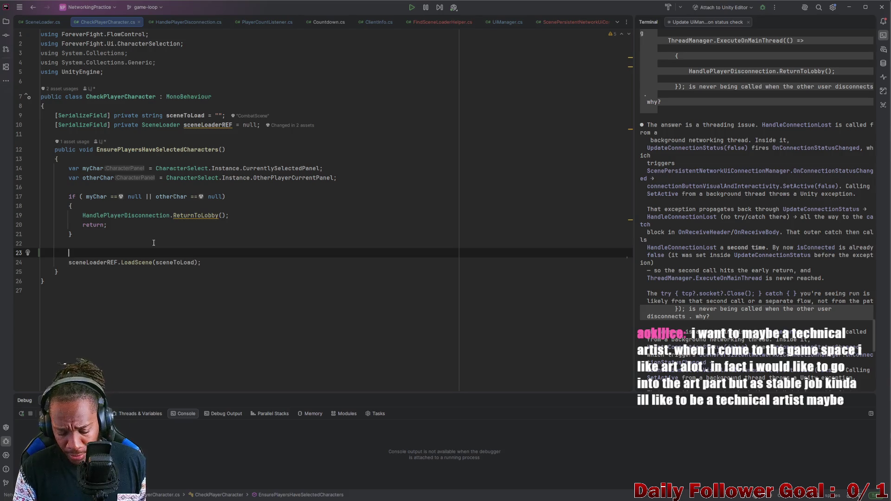
type("sc")
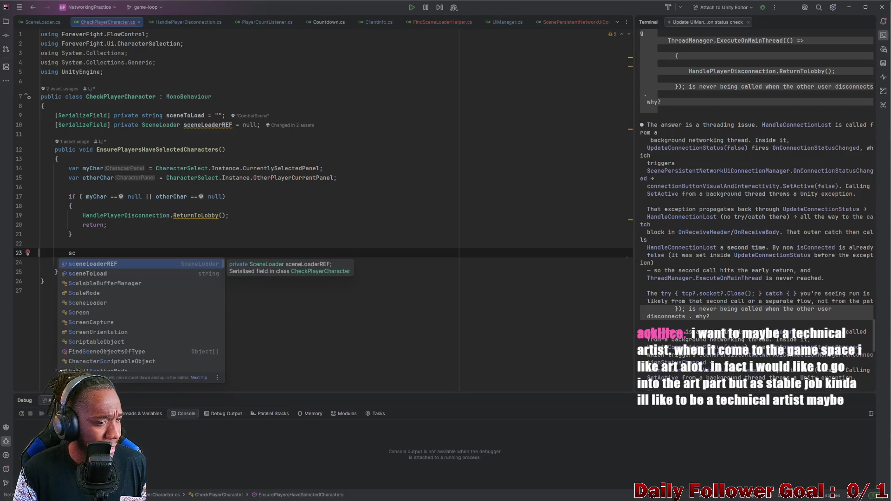
key("Down")
key("Down")
key("Down")
key("Return")
type(".")
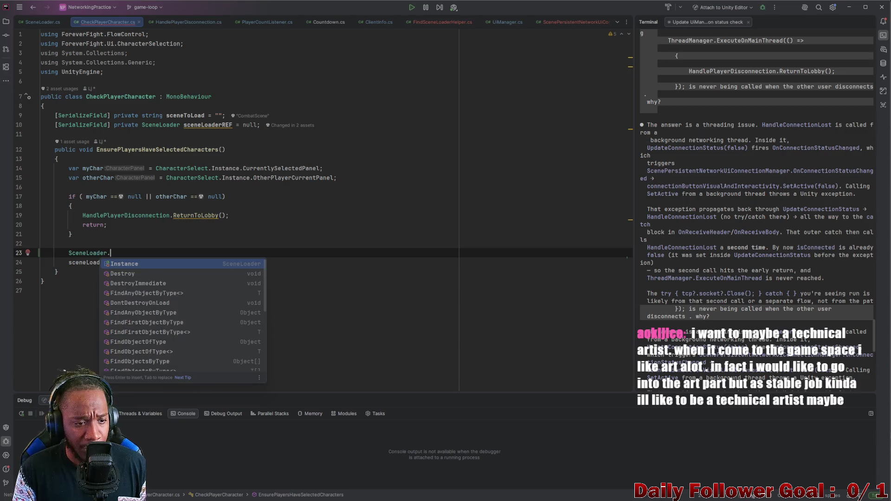
key("Return")
- Complete the call as LoadScene(sceneToLoad), pasting the sceneToLoad argument
type(".la")
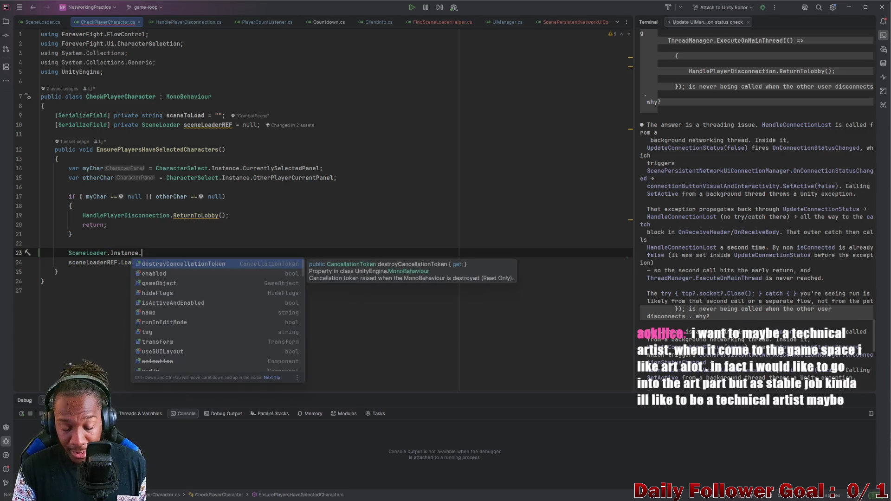
key("BackSpace")
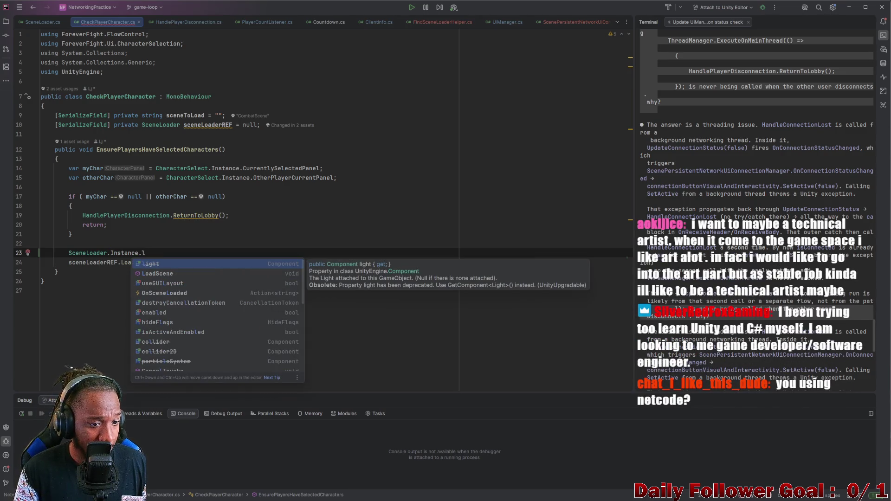
left_click(167, 273)
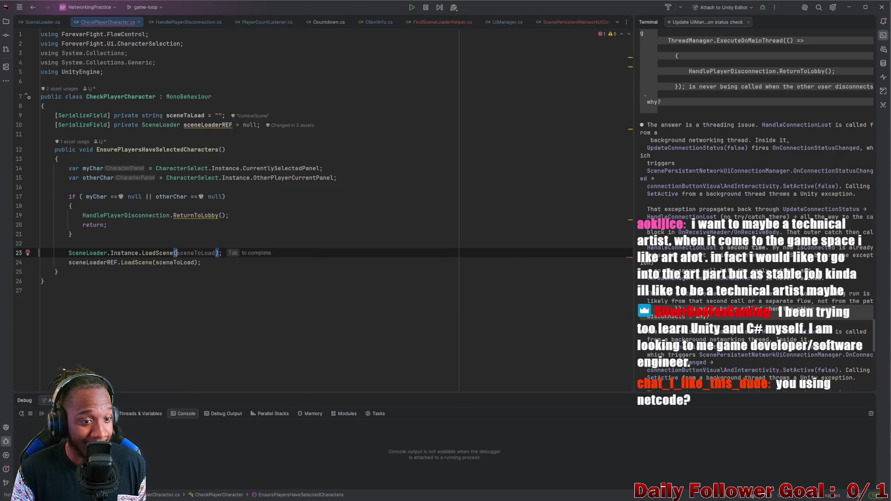
key("Down")
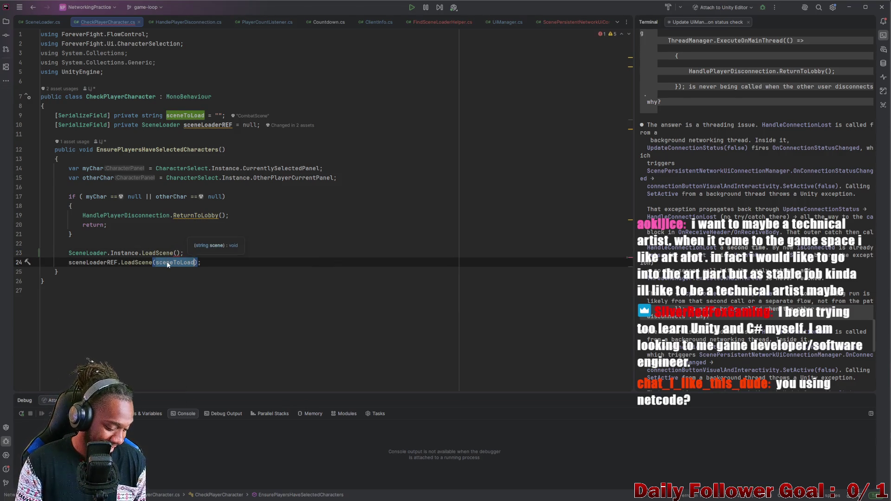
key("ctrl+c")
left_click(179, 253)
key("ctrl+v")
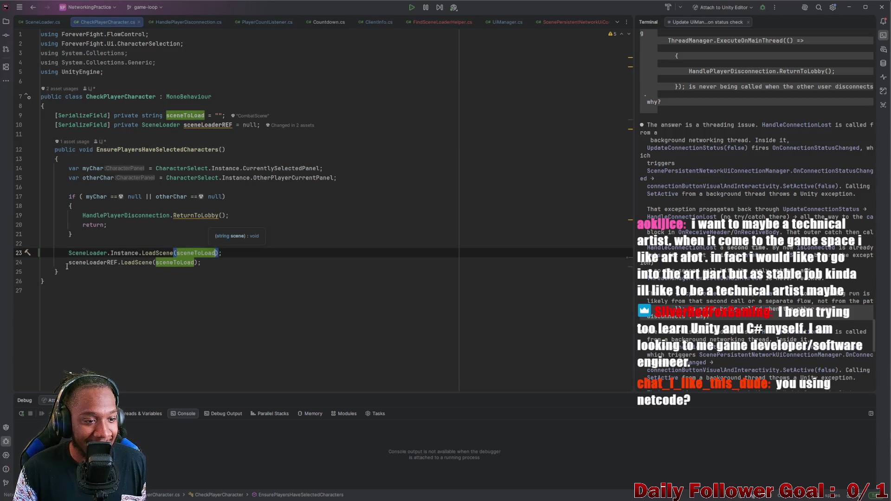
- Comment out the old sceneLoaderREF line with // and return to Unity
left_click(71, 263)
type("//")
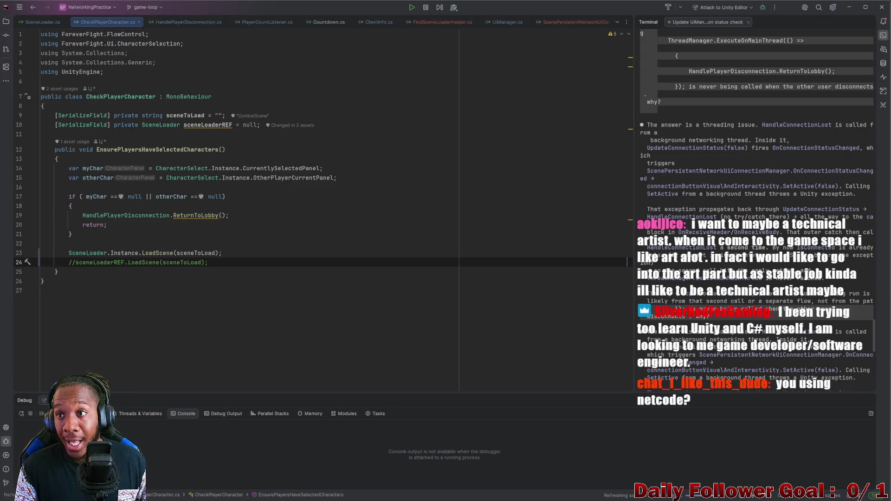
left_click(849, 7)
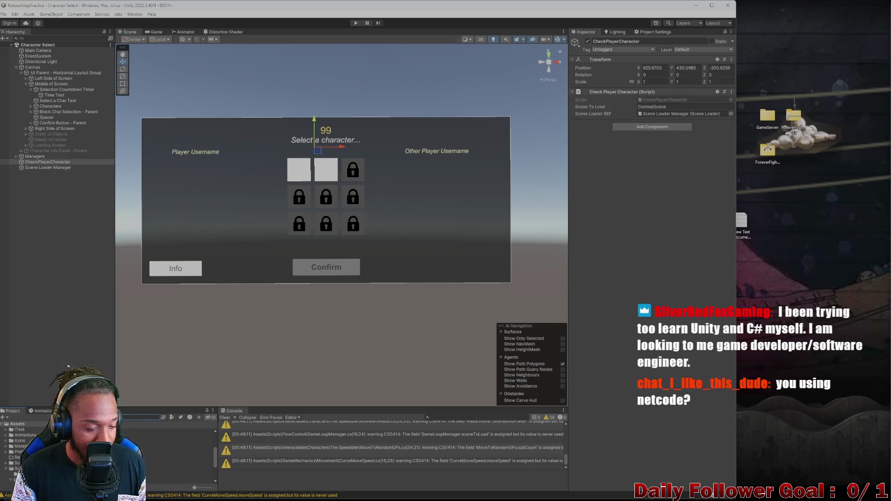
- Search the Project window for 'height' after the scripts recompile
type("s")
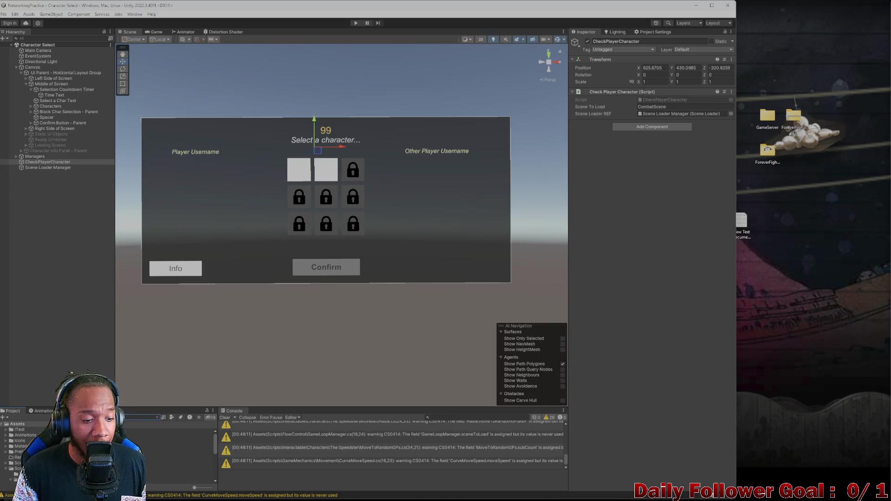
key("BackSpace")
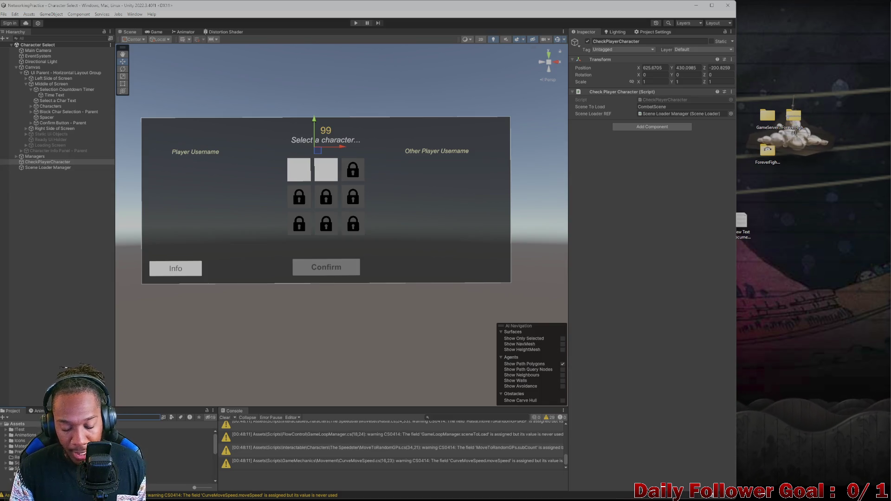
type("m")
key("BackSpace")
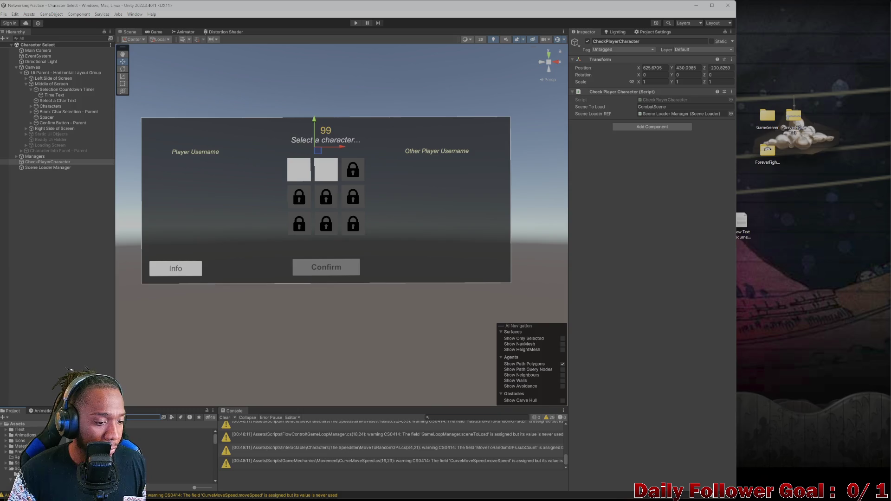
type("height")
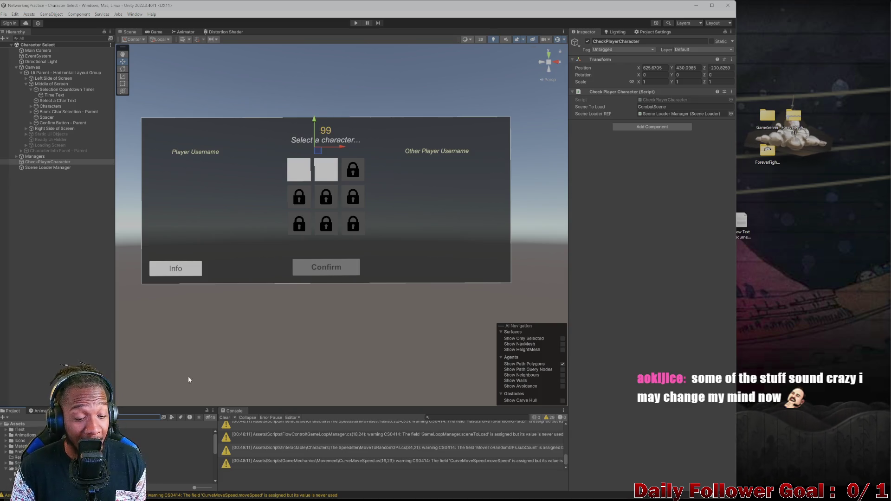
- Clear the Console, search Project for 'char', and open the Main Menu scene
left_click(225, 417)
left_click(36, 237)
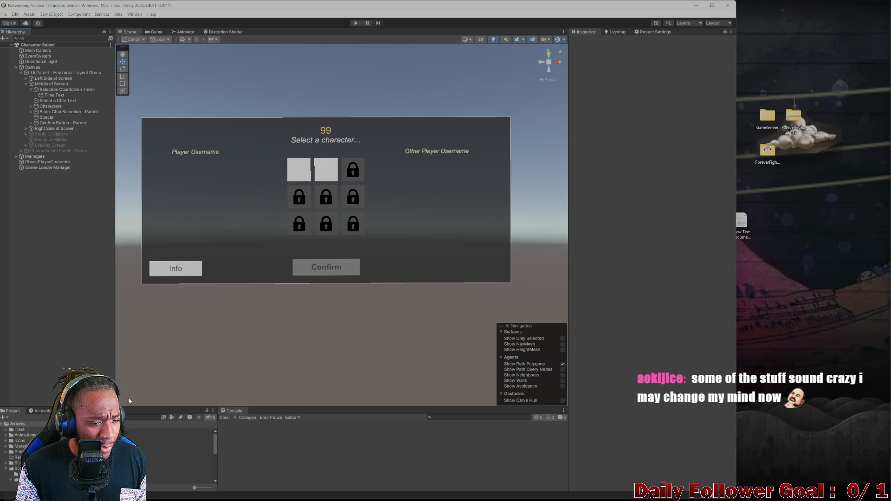
left_click(134, 417)
type("char")
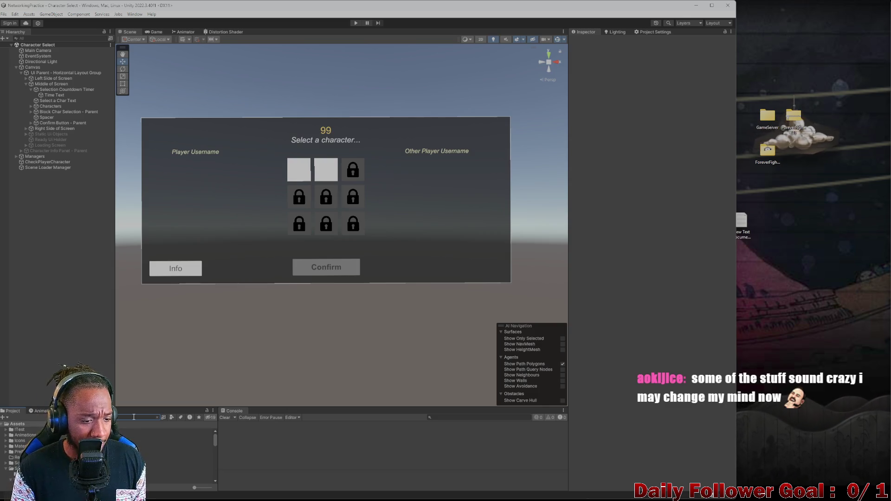
double_click(177, 431)
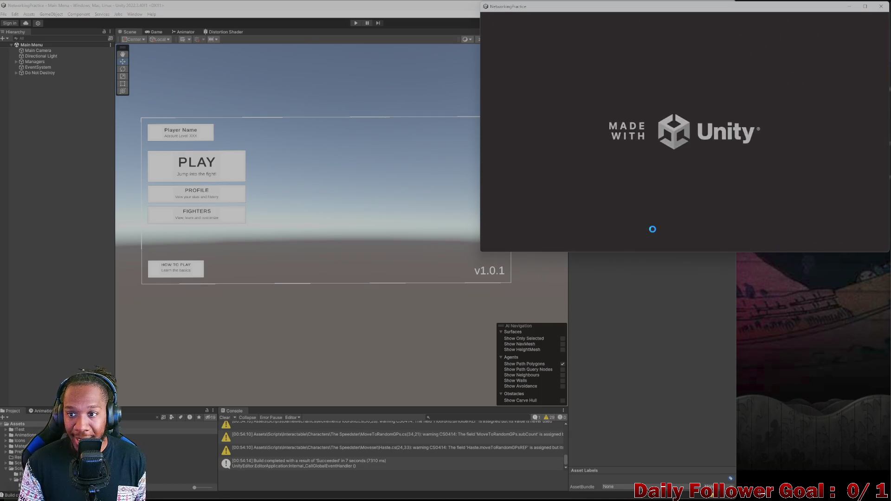
left_click(625, 264)
- Enter Play mode and send the editor player from the main menu into the lobby
left_click(356, 22)
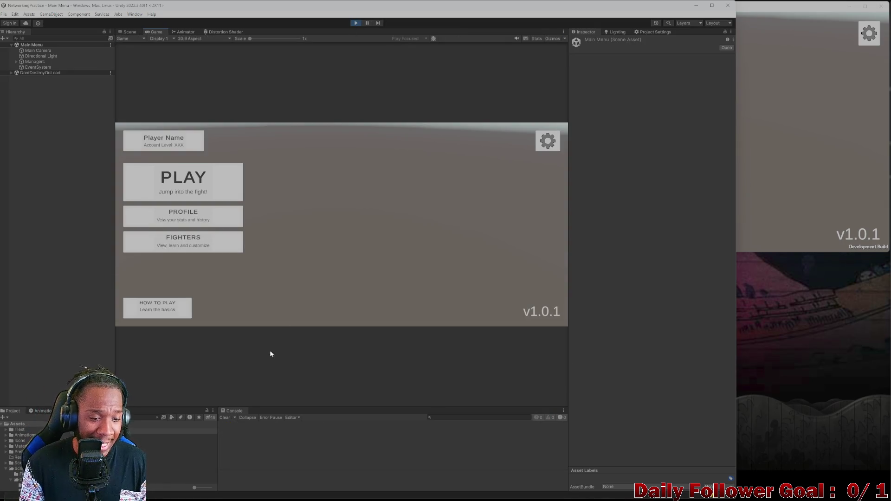
left_click(795, 195)
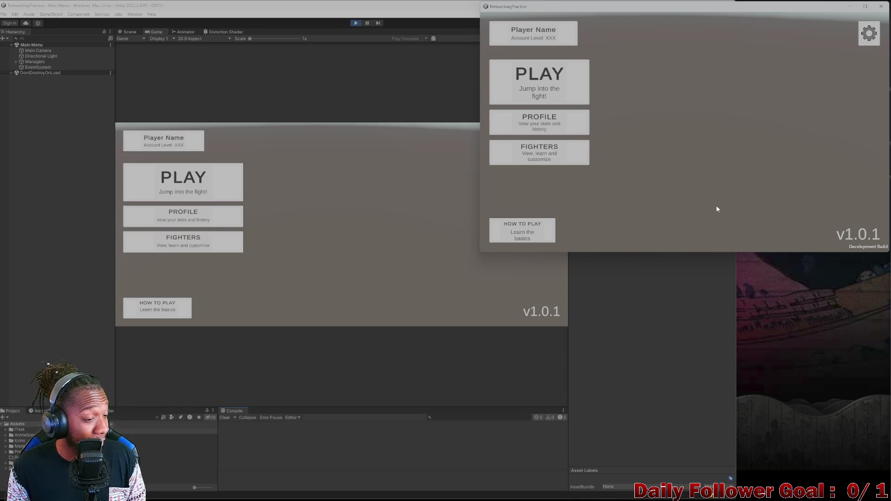
left_click(177, 185)
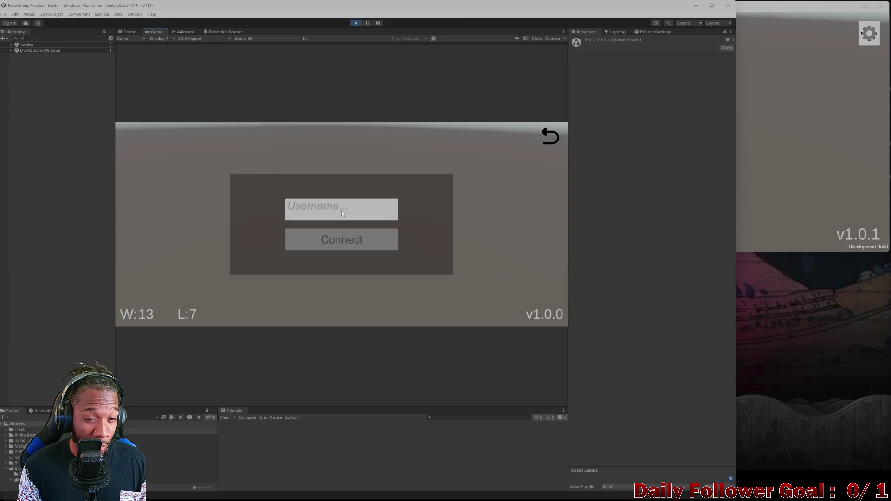
left_click(333, 243)
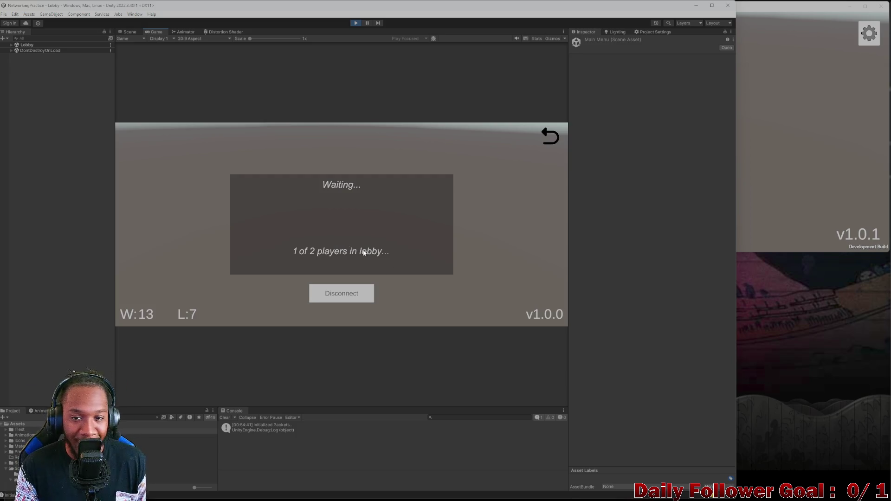
- Leave and rejoin the lobby, toggling the Match Status overlay along the way
left_click(550, 136)
left_click(240, 182)
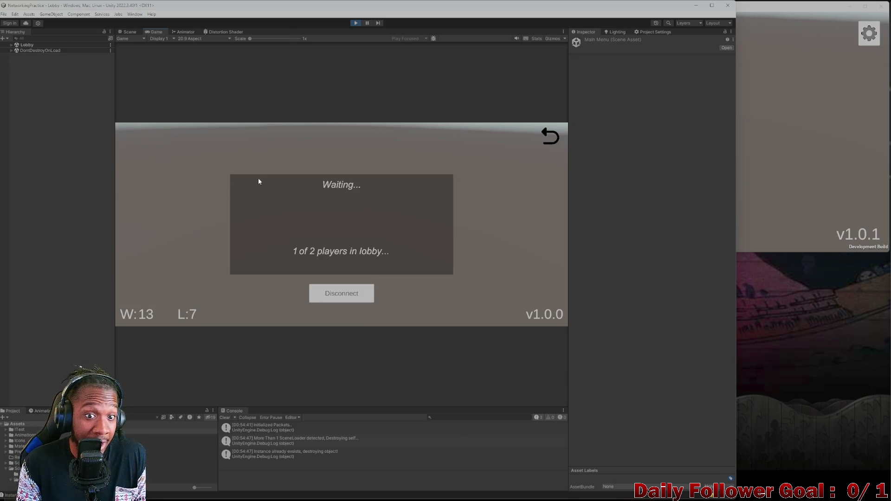
left_click(549, 135)
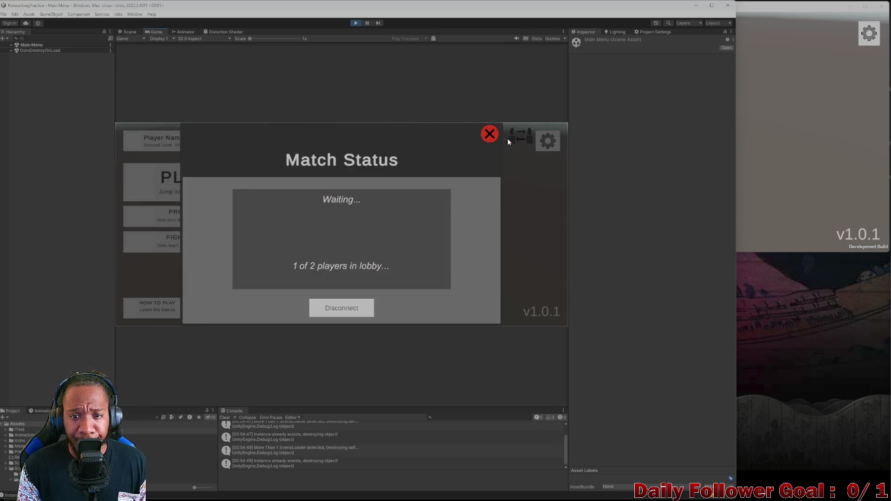
left_click(490, 135)
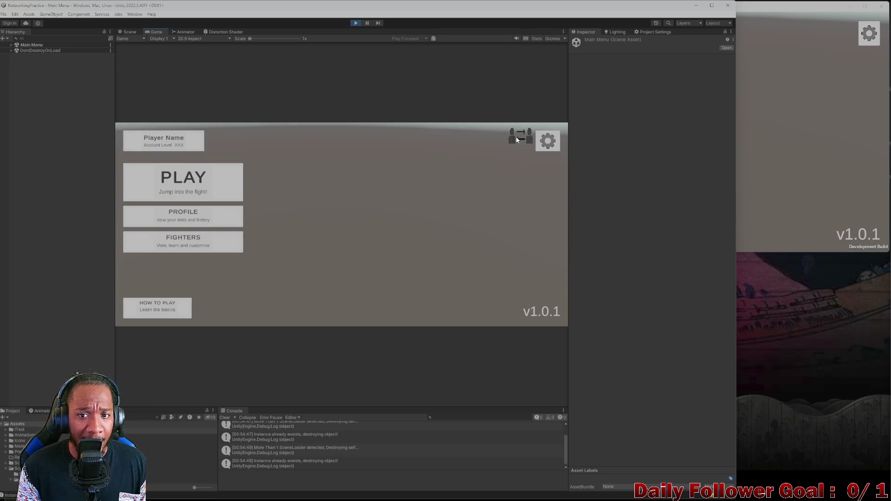
left_click(517, 139)
left_click(490, 134)
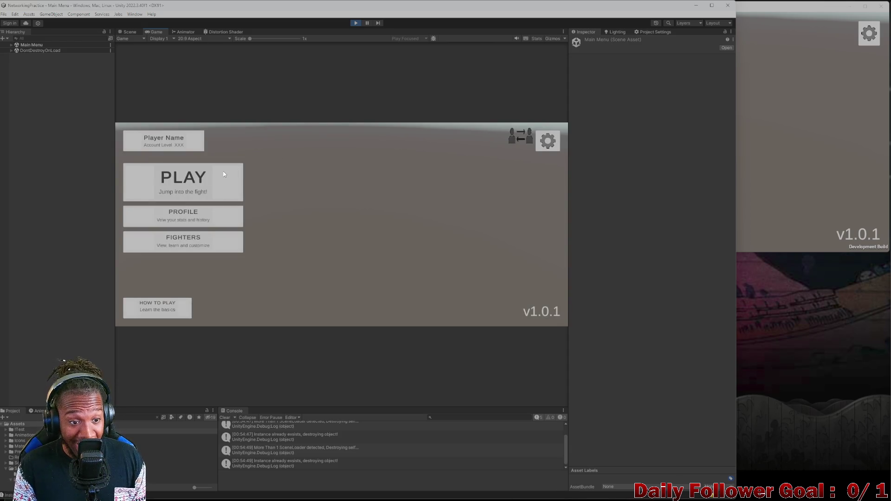
left_click(206, 177)
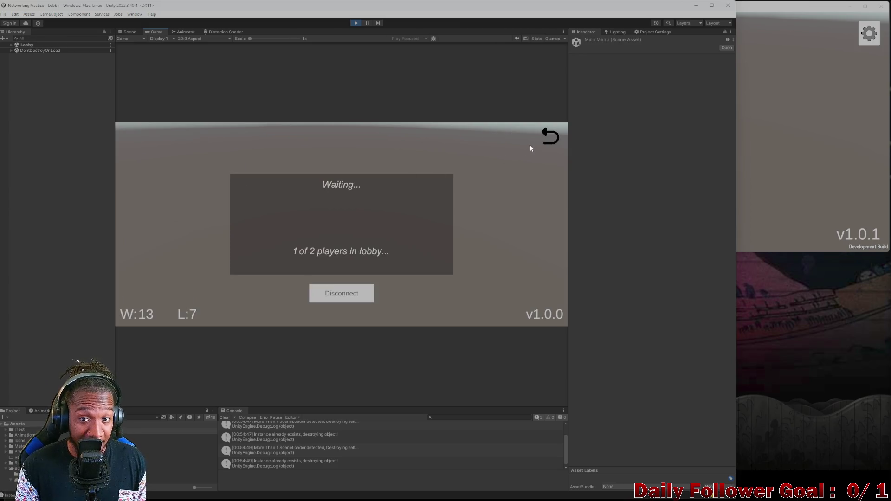
left_click(551, 137)
- Enter a username in the build and connect it as the second player
key("alt+Tab")
left_click(540, 90)
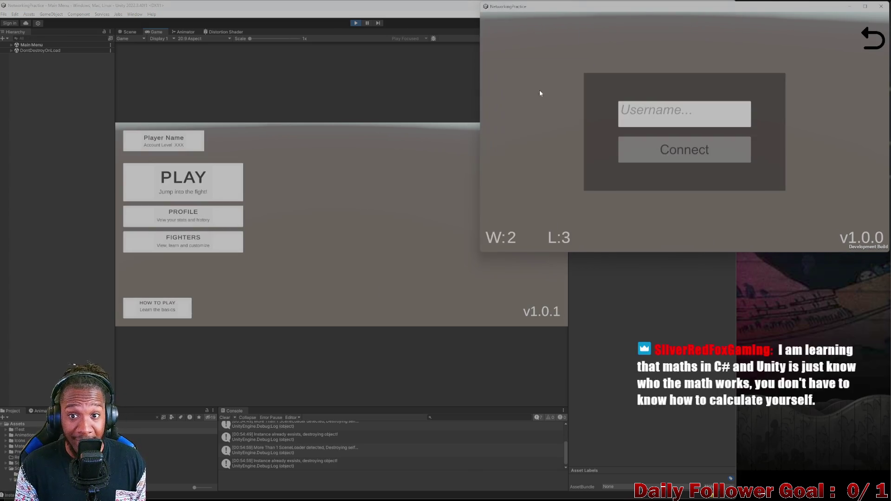
left_click(659, 114)
type("asdf")
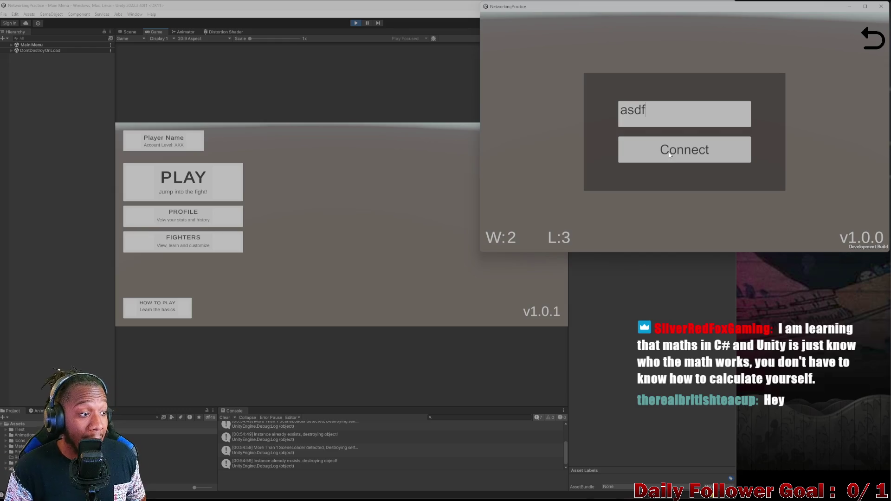
left_click(699, 145)
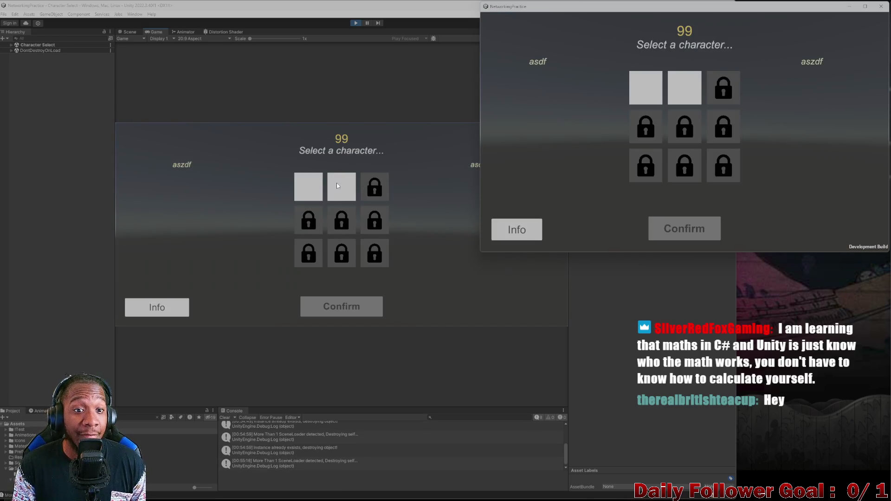
- Lock in The Brawn for the editor player and pick The Speedster in the build
left_click(317, 185)
left_click(347, 191)
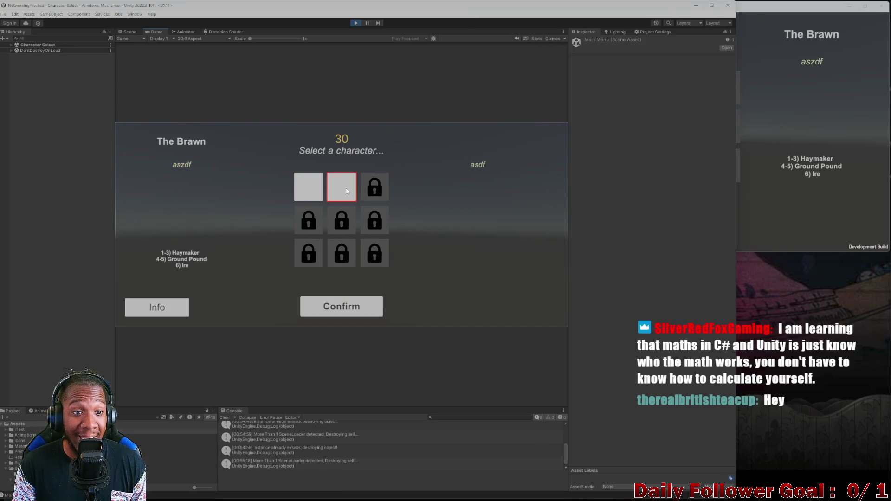
left_click(346, 308)
key("alt+Tab")
left_click(646, 88)
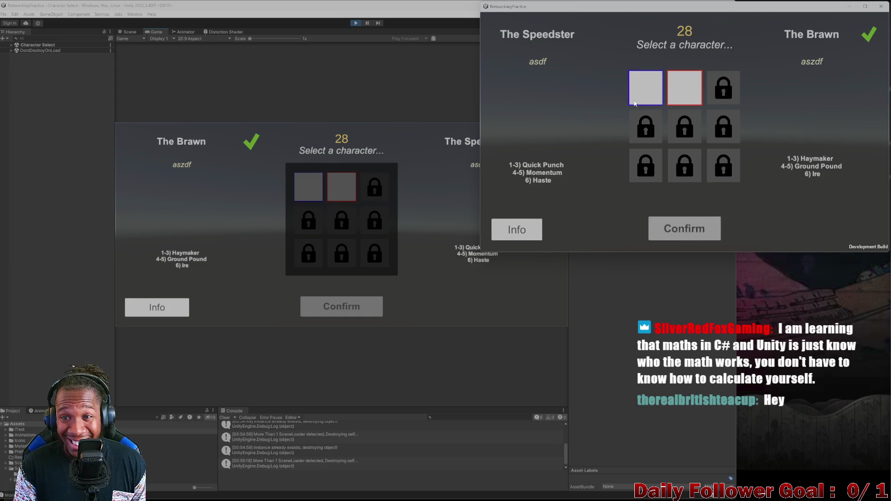
left_click(687, 229)
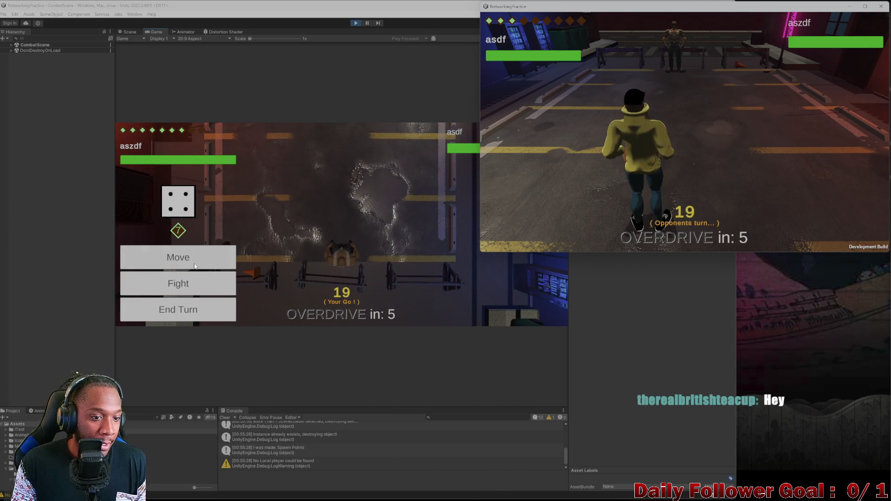
- Move and fight with the editor player, end its turn, then end the build player's turn
left_click(232, 253)
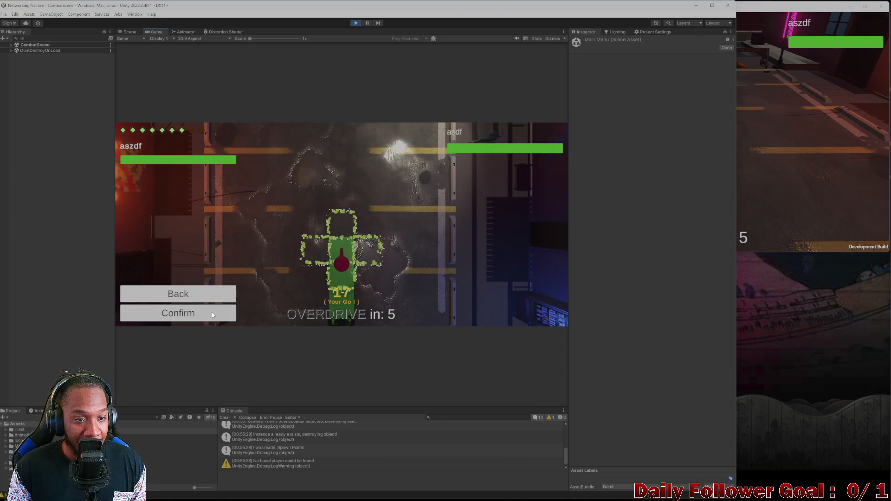
left_click(212, 313)
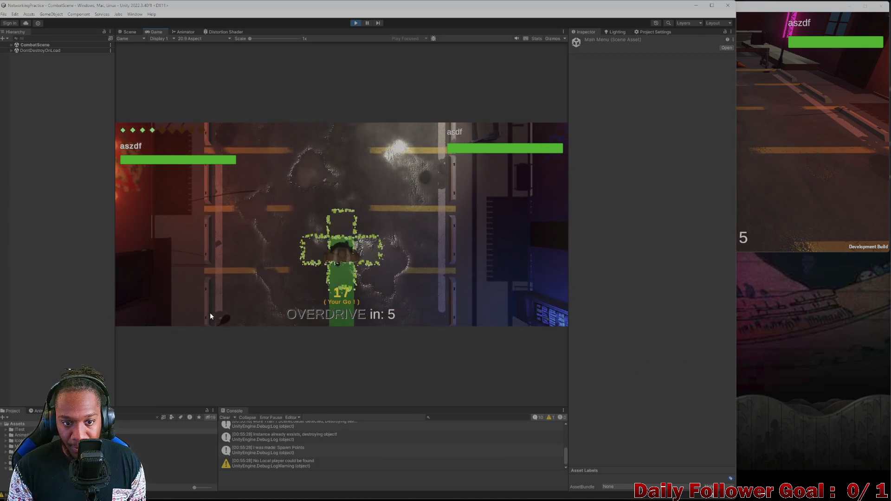
left_click(177, 257)
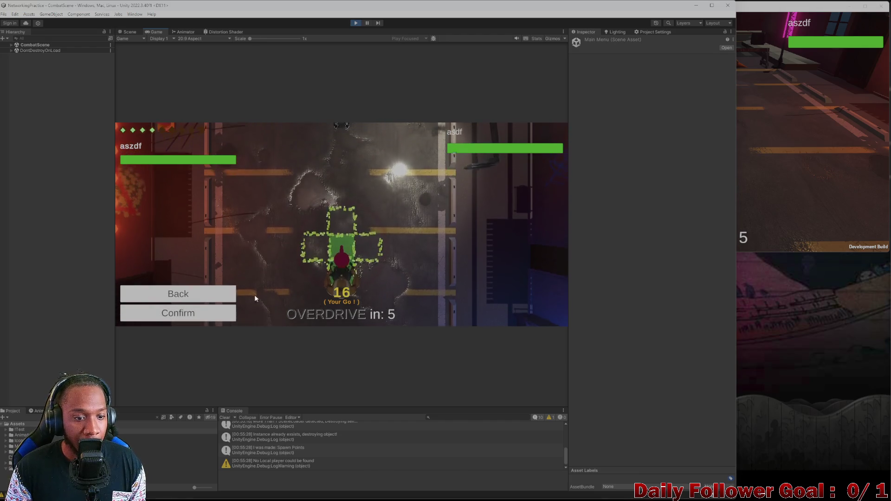
left_click(232, 293)
left_click(231, 292)
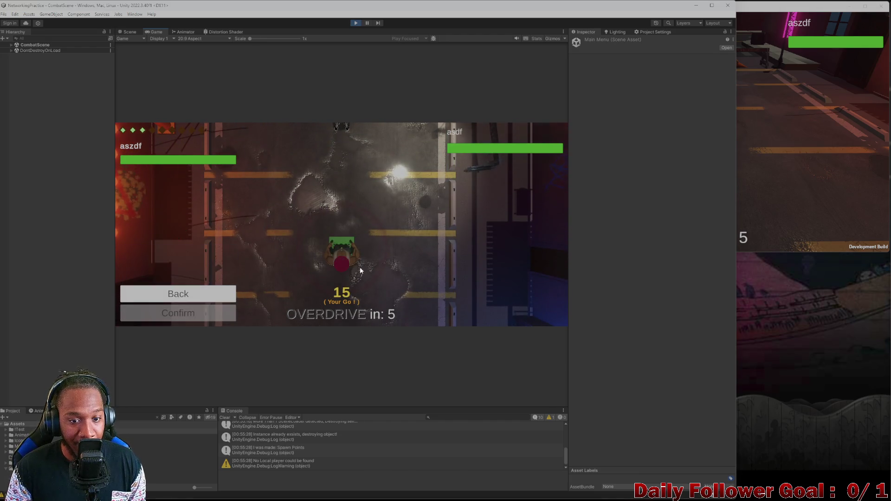
left_click(750, 174)
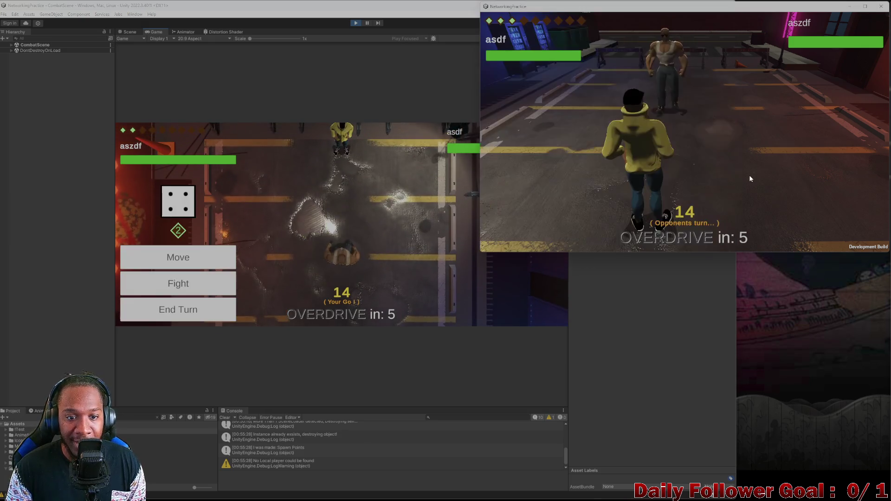
left_click(191, 313)
key("alt+Tab")
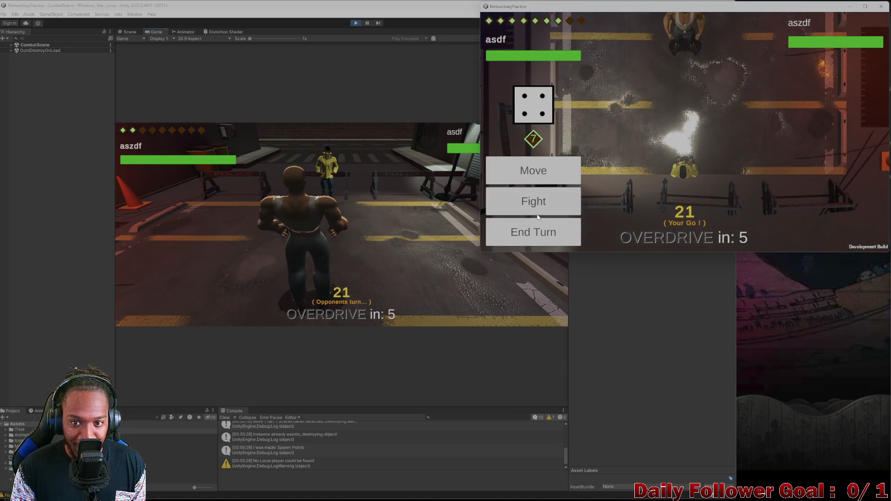
left_click(544, 231)
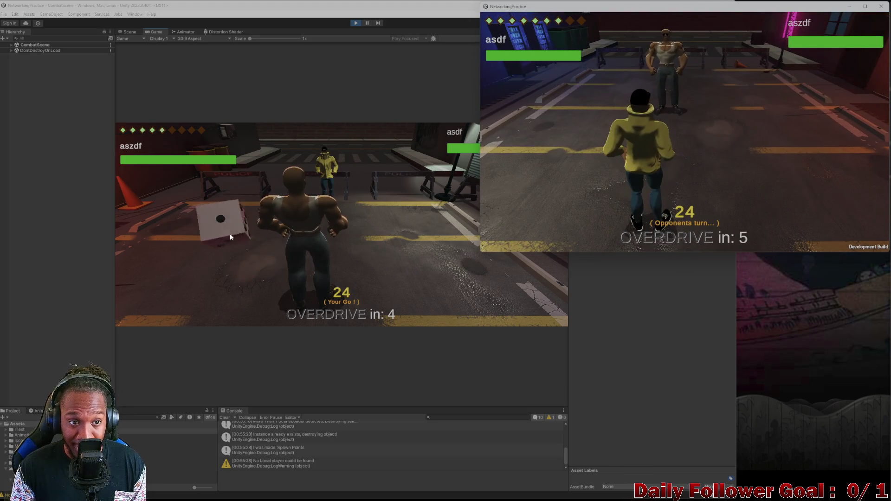
- Move the build player and end its turn
left_click(230, 233)
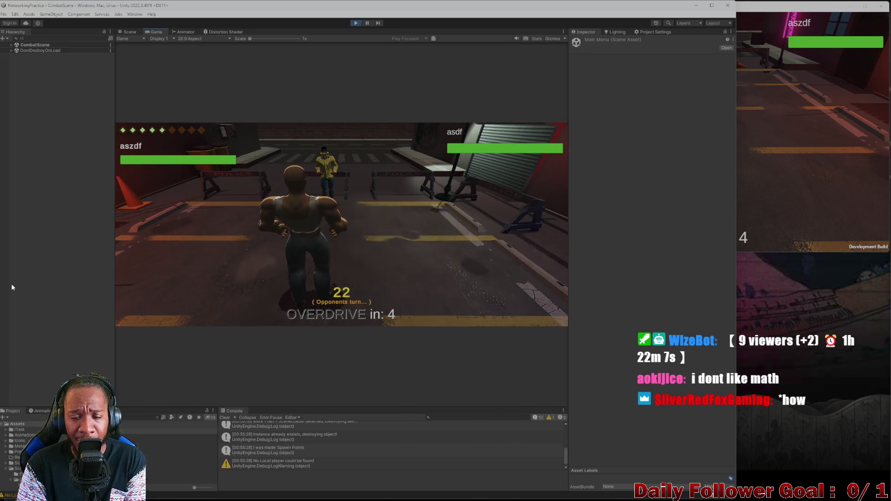
left_click(813, 140)
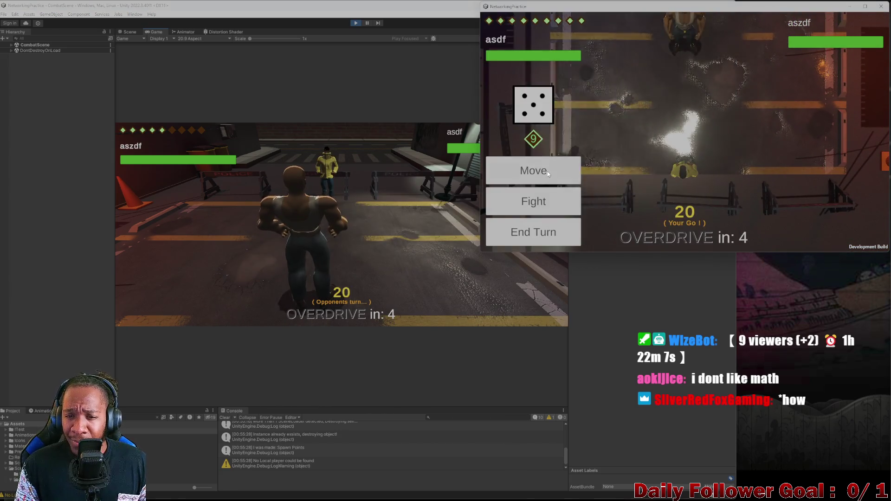
left_click(533, 169)
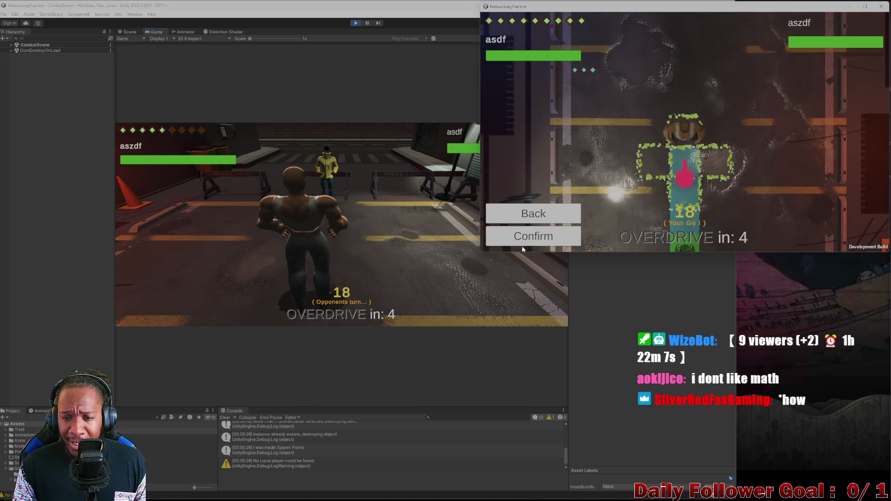
left_click(534, 238)
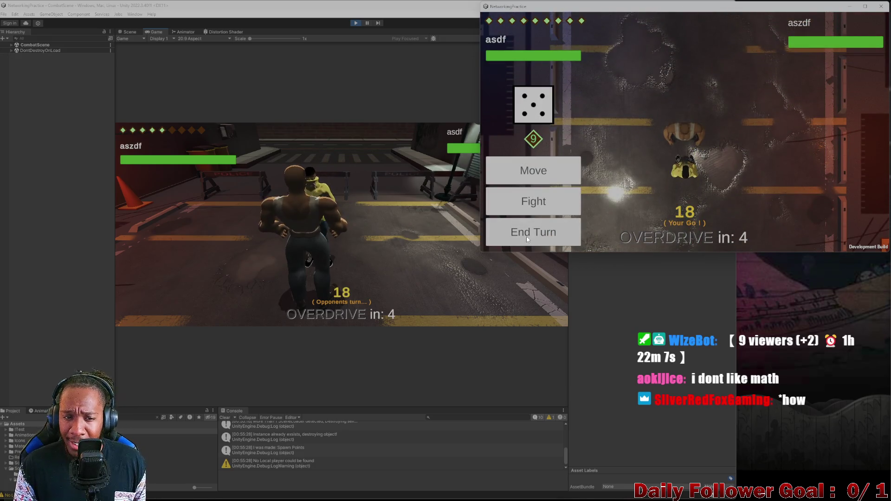
left_click(528, 239)
- Roll the die for the editor player, then end both players' turns
left_click(195, 221)
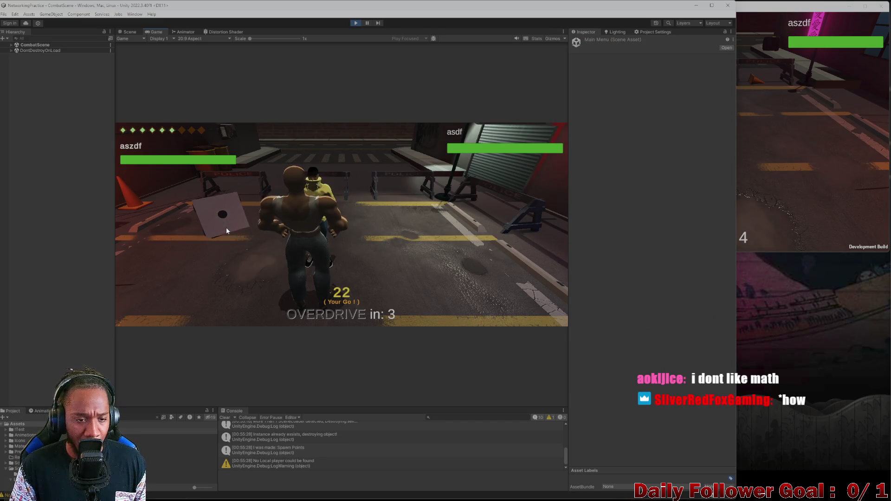
left_click(226, 230)
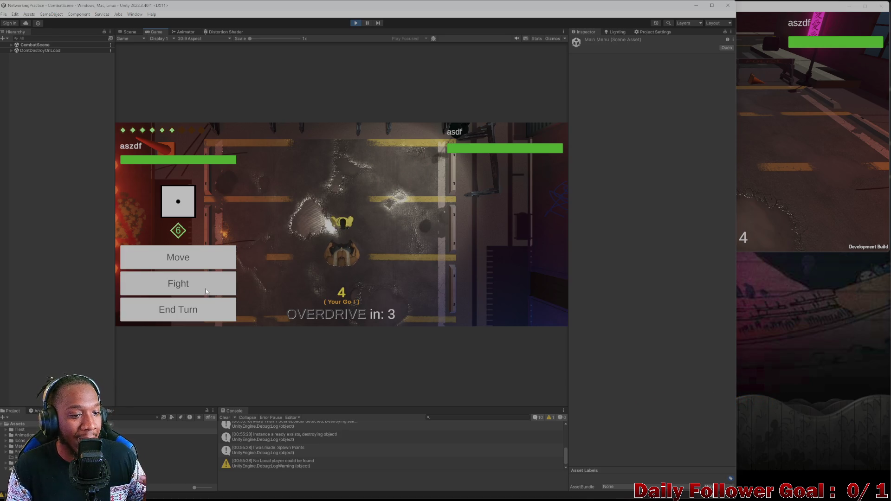
left_click(188, 311)
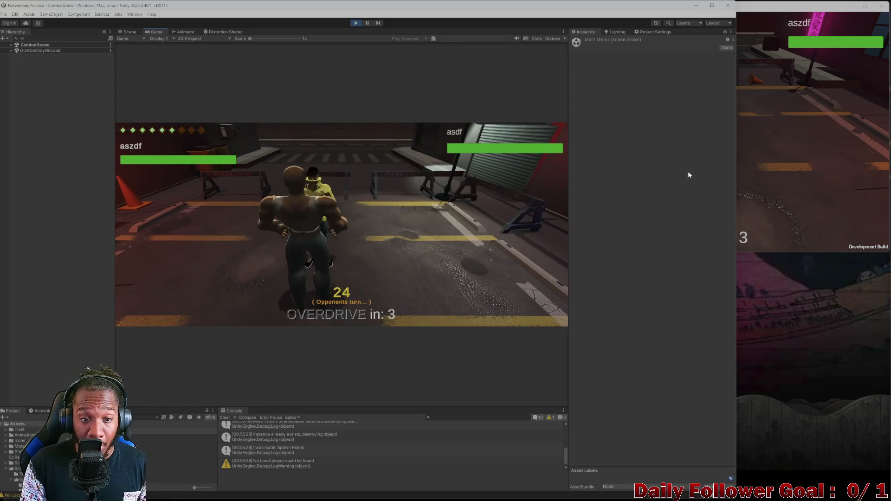
key("alt+Tab")
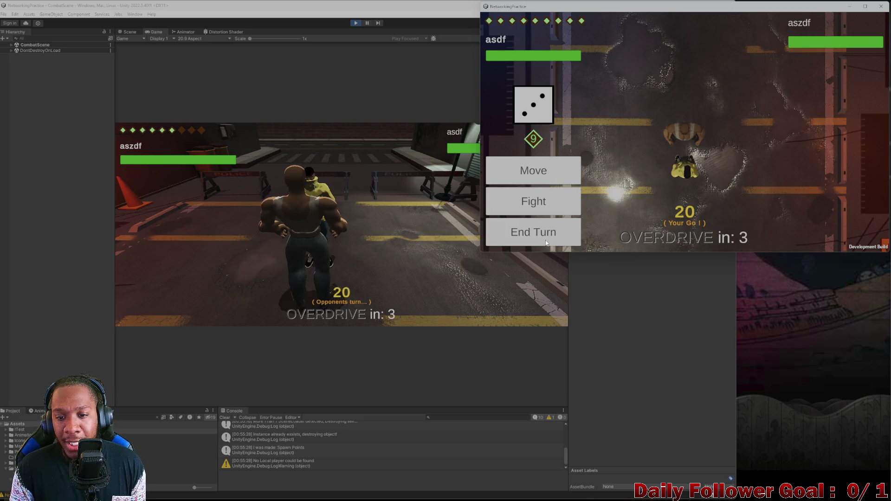
left_click(546, 243)
- Try the Ire attack, then choose Haymaker and confirm it against the opponent
left_click(225, 224)
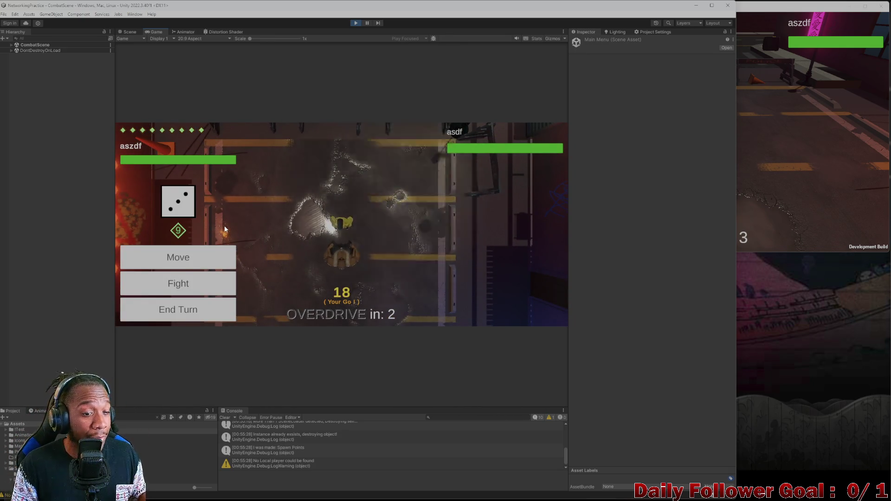
left_click(199, 285)
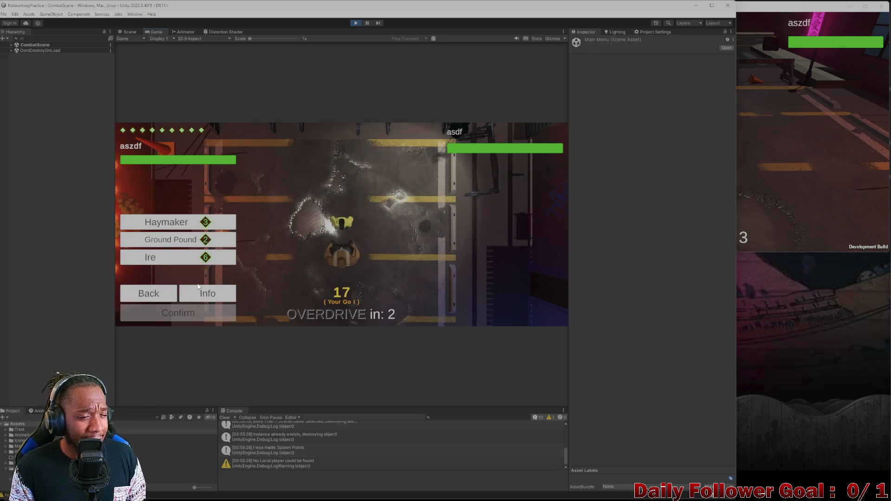
left_click(188, 260)
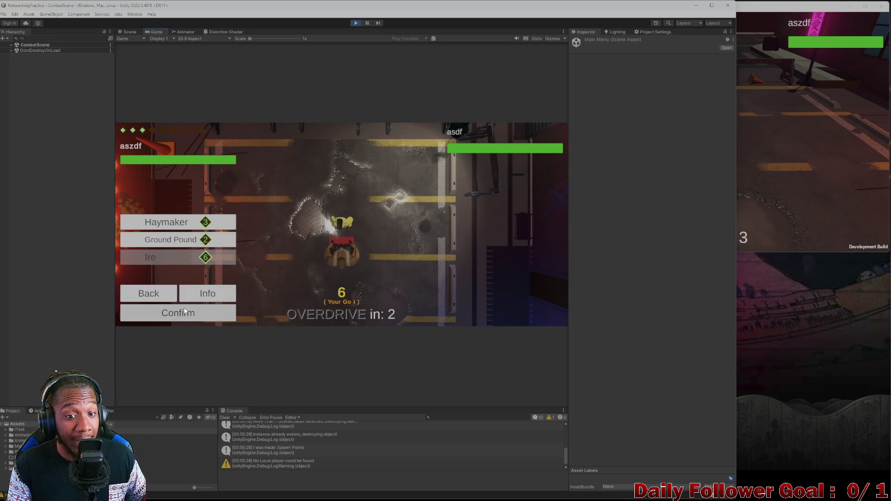
left_click(185, 312)
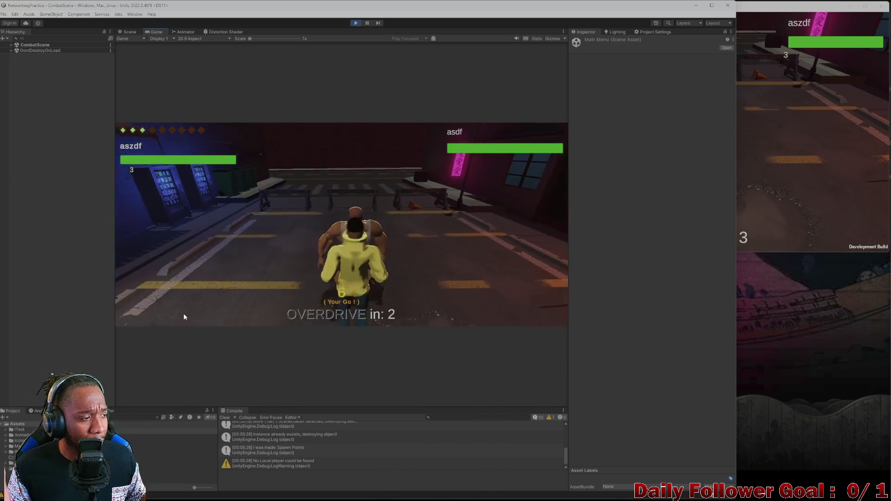
left_click(786, 169)
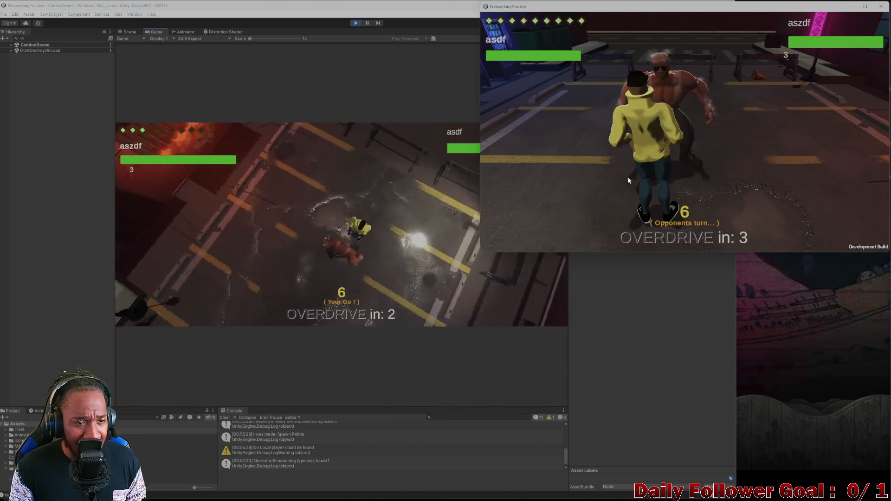
left_click(201, 288)
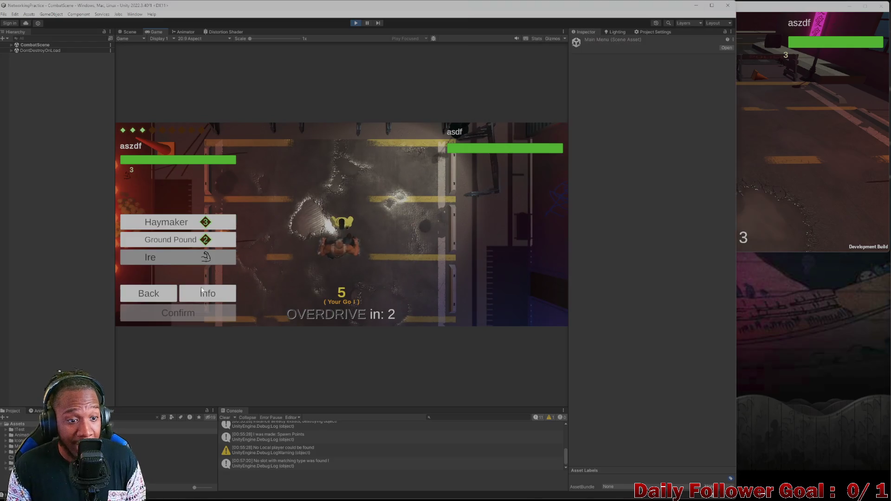
left_click(194, 223)
left_click(178, 313)
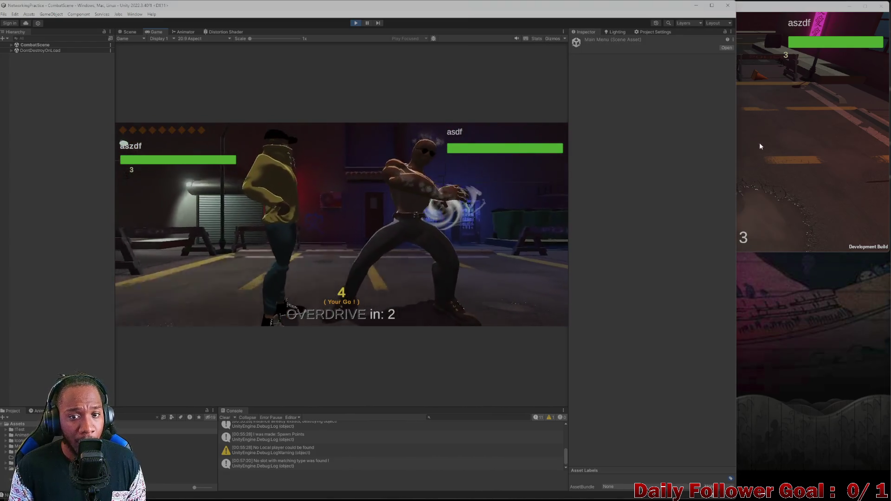
- End the editor player's turn and have the build player cast Haste
left_click(757, 140)
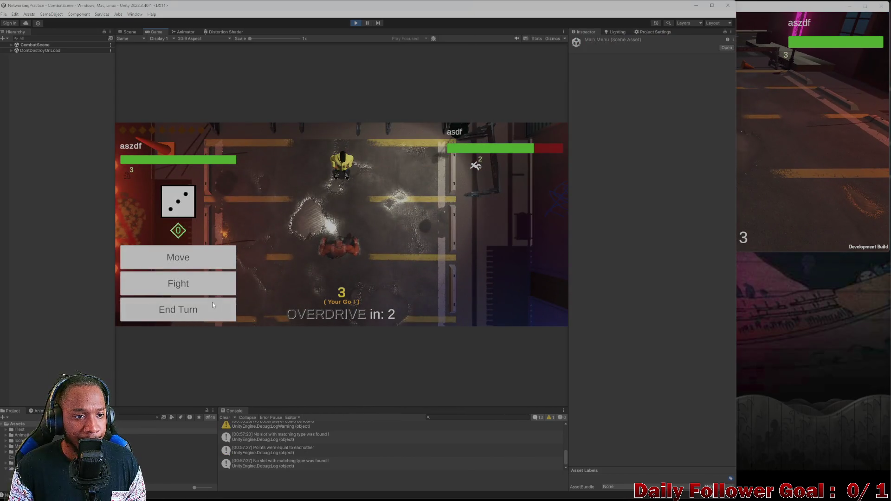
left_click(172, 320)
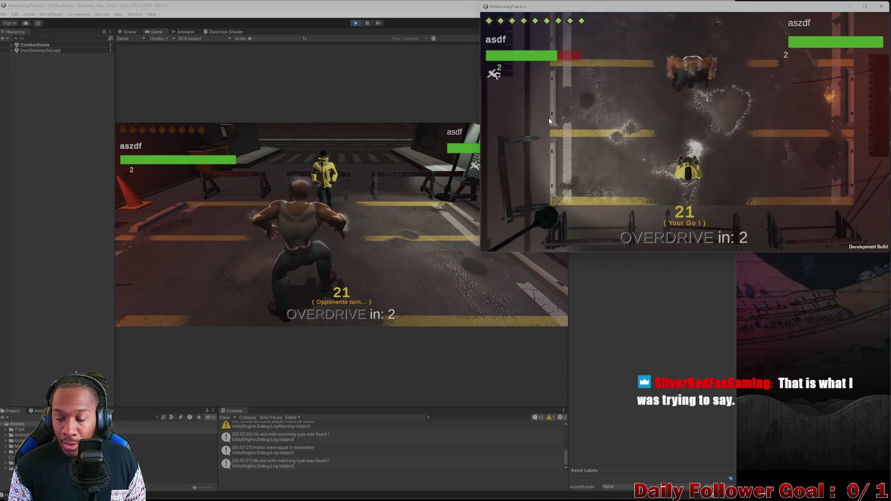
left_click(539, 193)
left_click(534, 171)
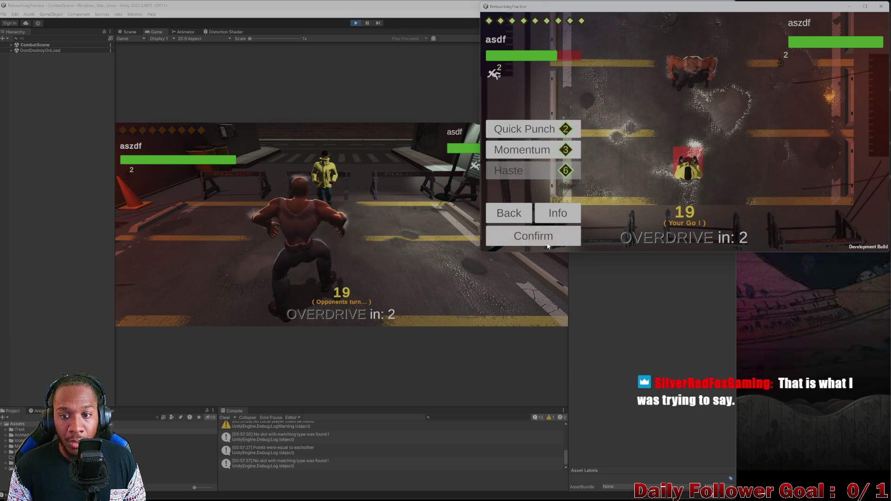
left_click(533, 235)
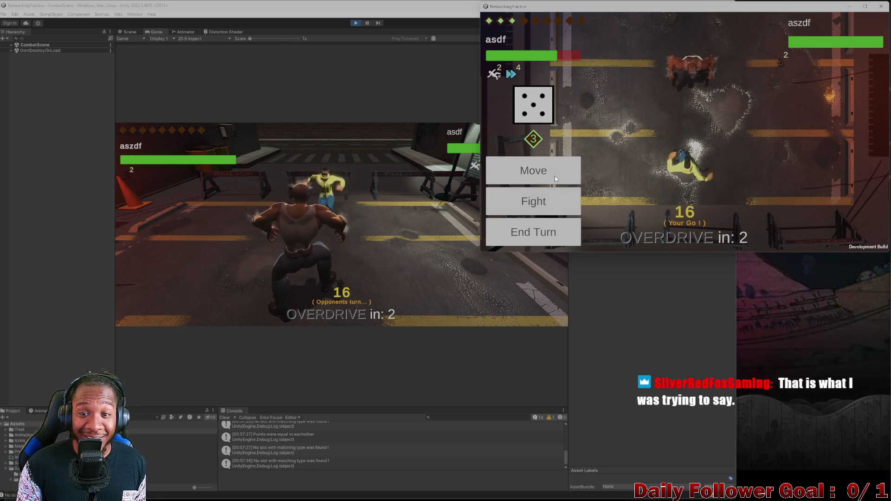
- Move the build fighter to a new arena spot and end its turn
left_click(534, 171)
left_click(706, 157)
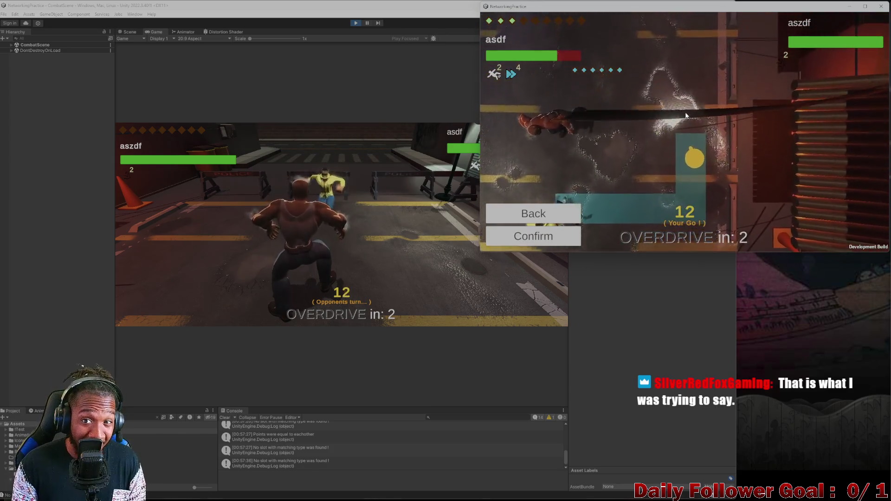
left_click(543, 237)
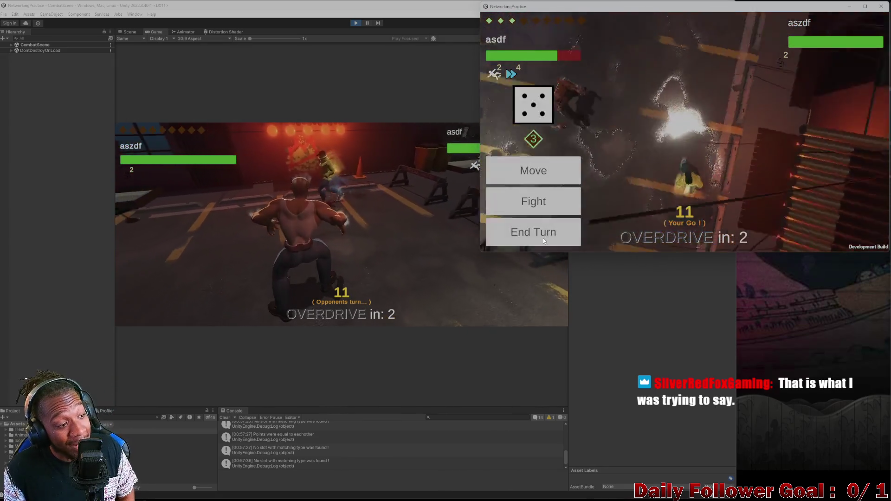
left_click(512, 240)
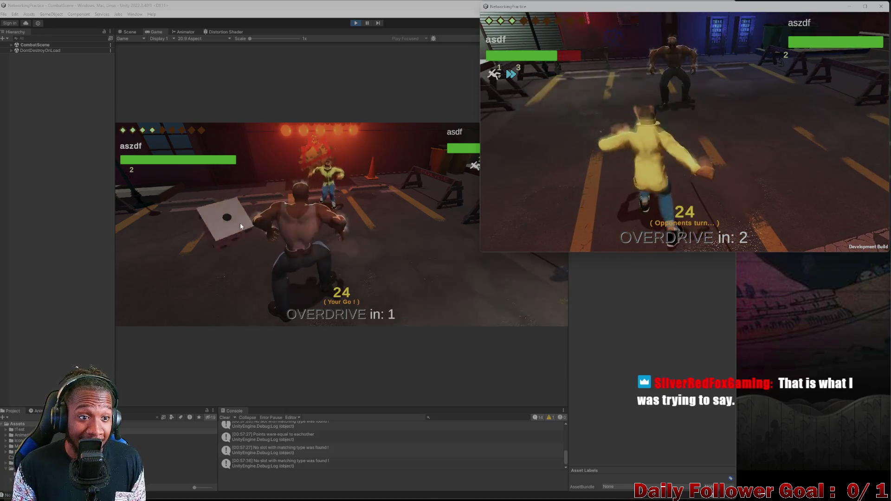
left_click(235, 225)
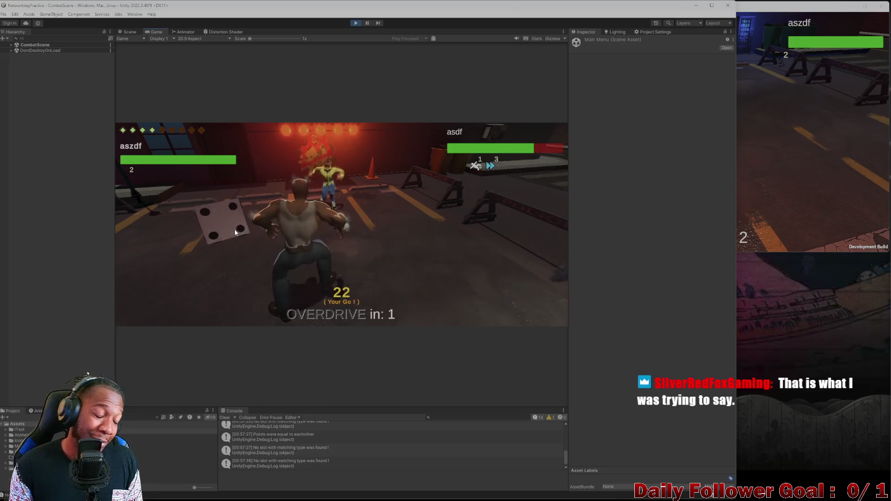
- Roll for the editor player, move it to a chosen tile, and end its turn
left_click(235, 229)
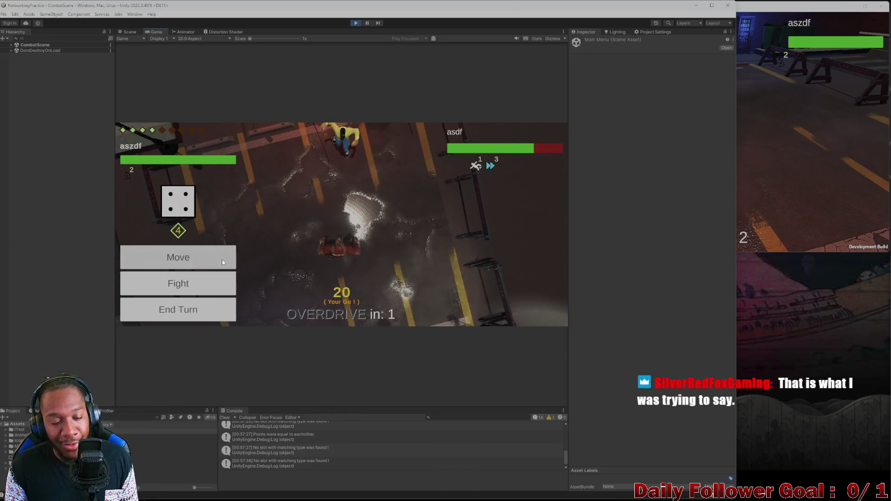
left_click(222, 260)
left_click(343, 260)
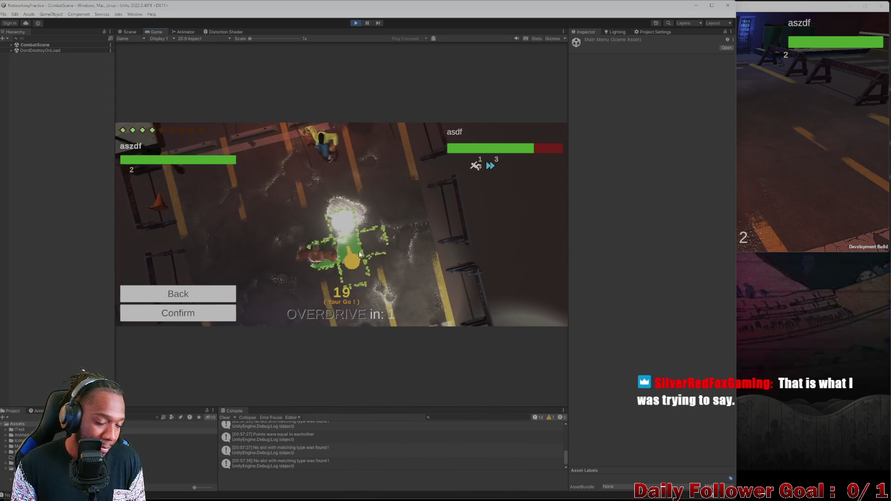
left_click(334, 247)
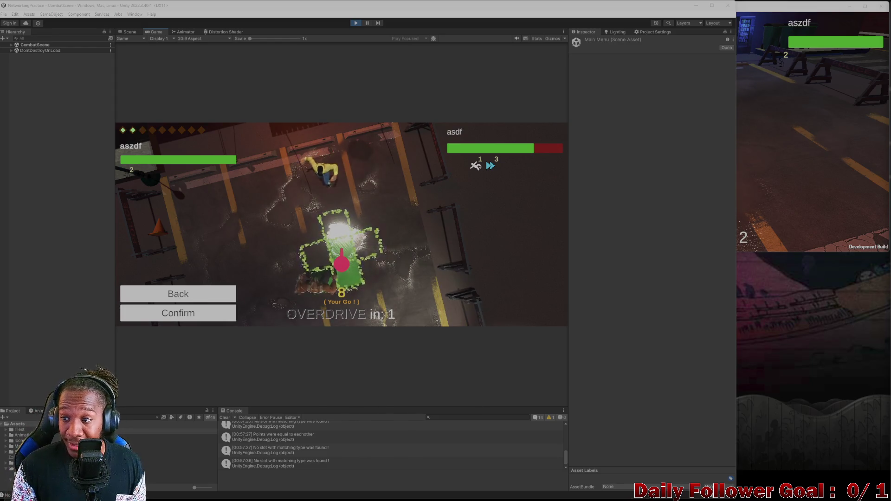
left_click(205, 315)
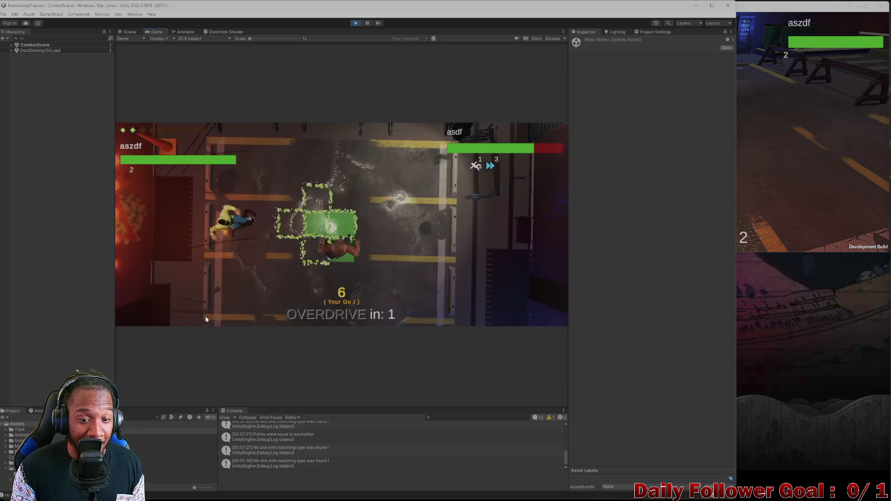
left_click(831, 165)
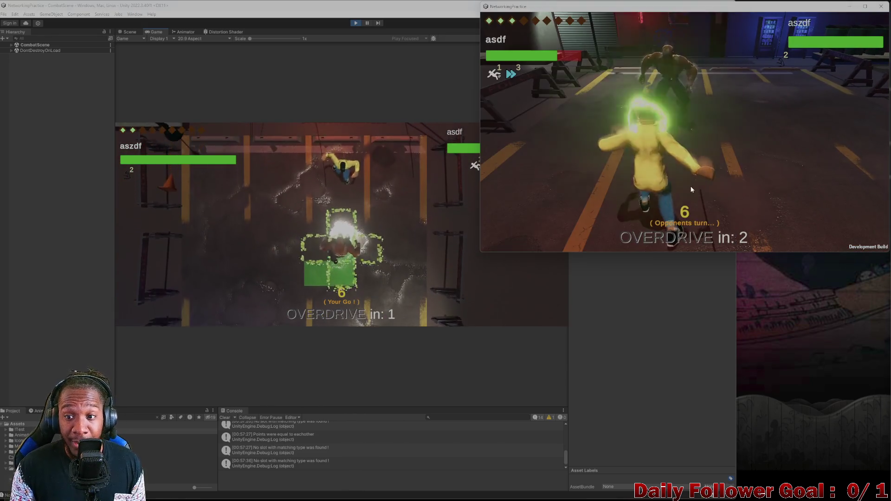
left_click(163, 311)
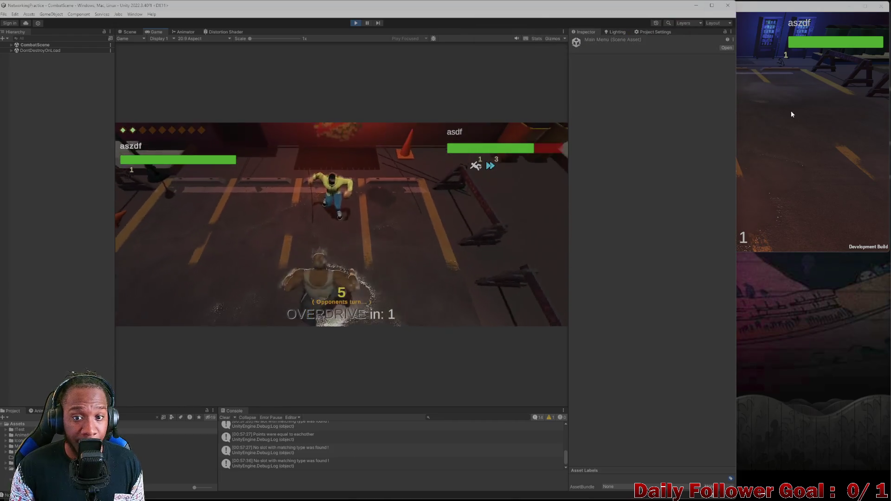
- Roll for the build player, move, attack the opponent, and end its turn
left_click(791, 111)
left_click(550, 113)
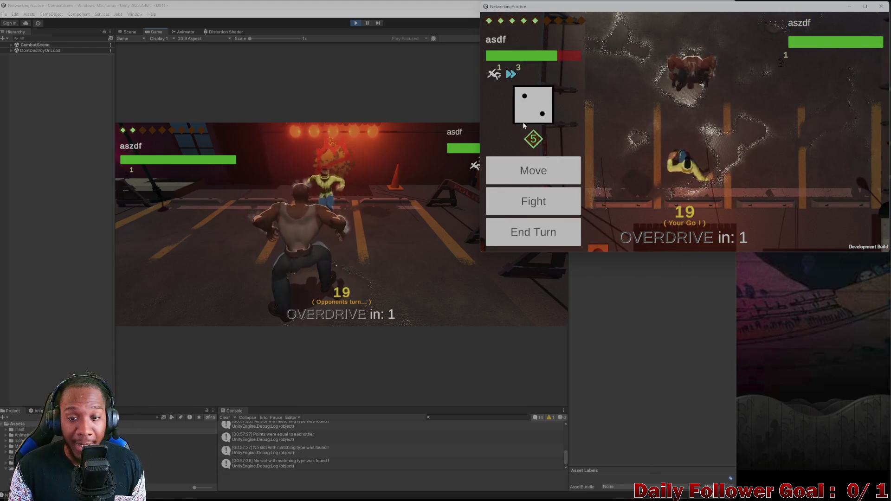
left_click(548, 178)
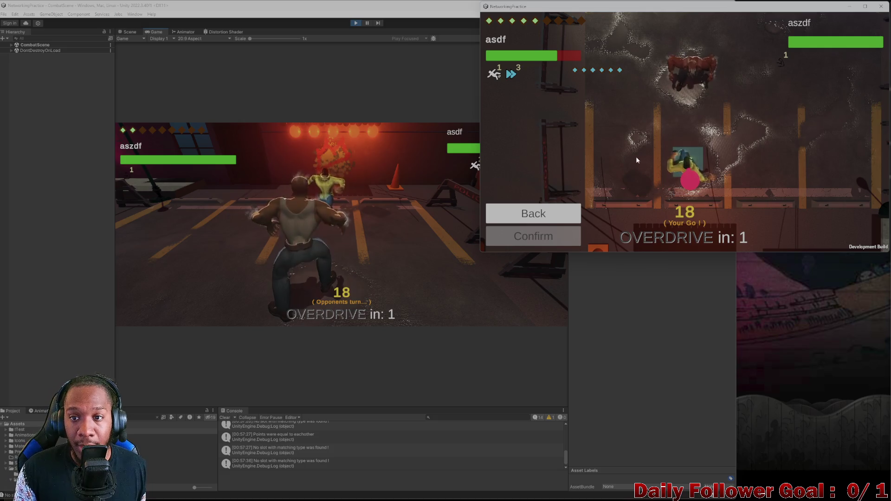
left_click(691, 155)
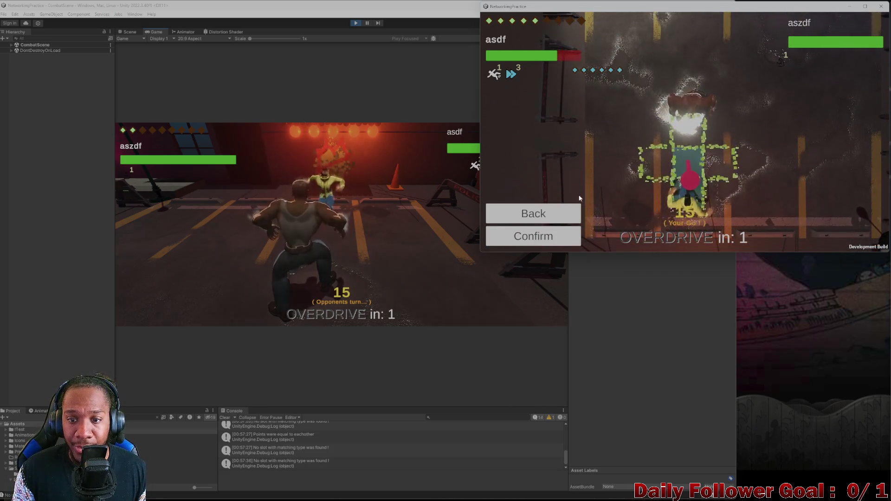
left_click(546, 233)
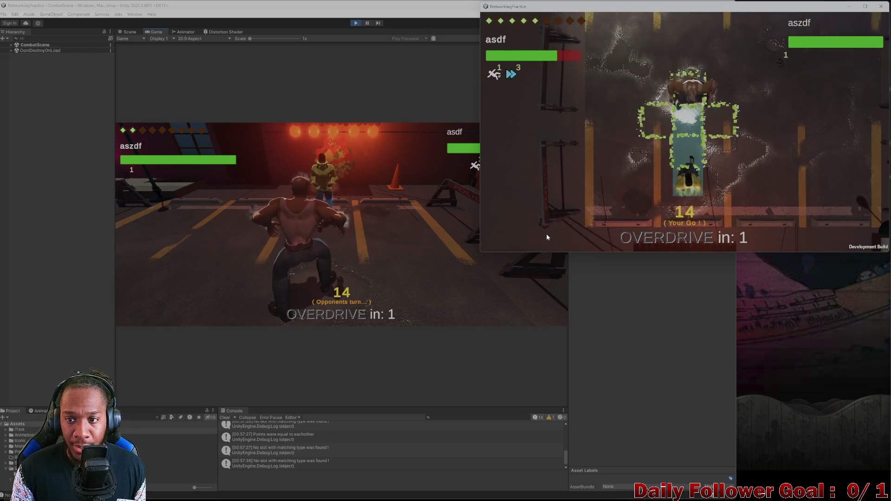
left_click(553, 211)
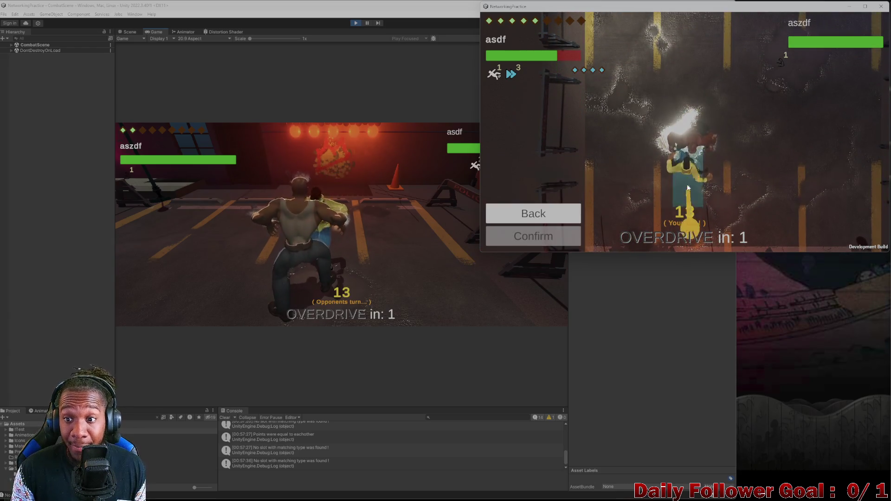
left_click(577, 239)
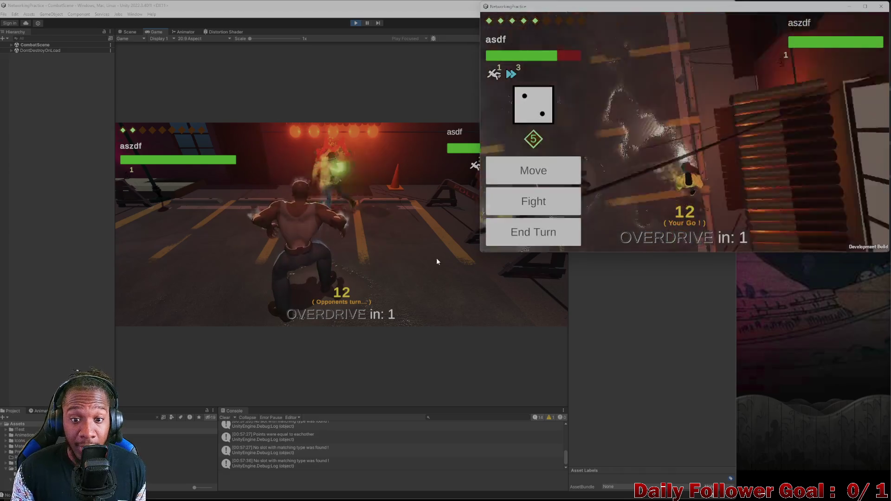
left_click(526, 225)
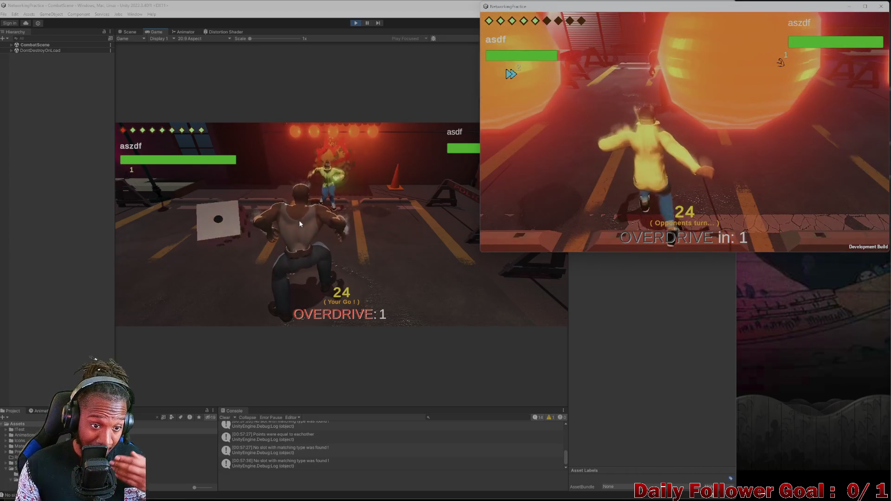
- Move the editor fighter, confirm a fight attack, and pass the turn
left_click(299, 220)
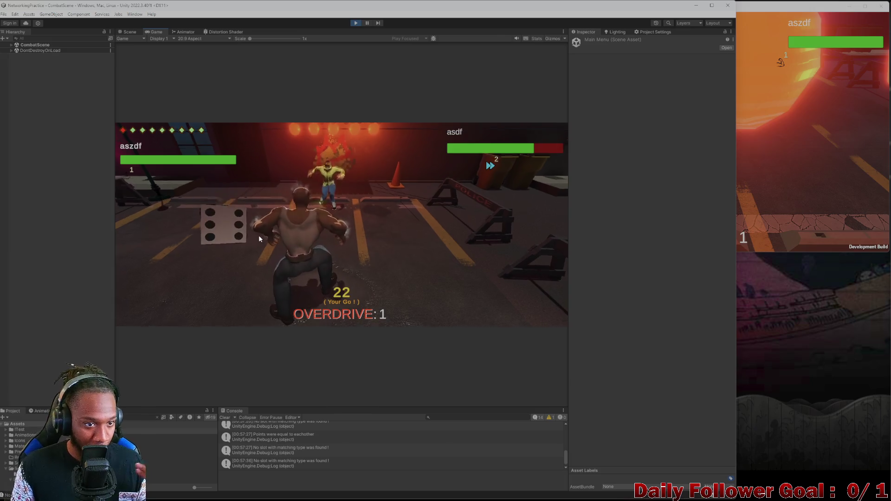
left_click(195, 255)
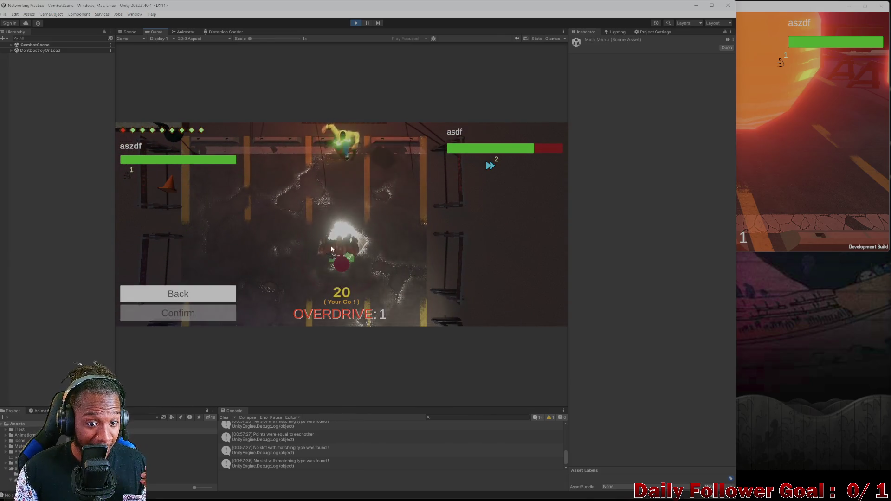
left_click(325, 253)
left_click(206, 317)
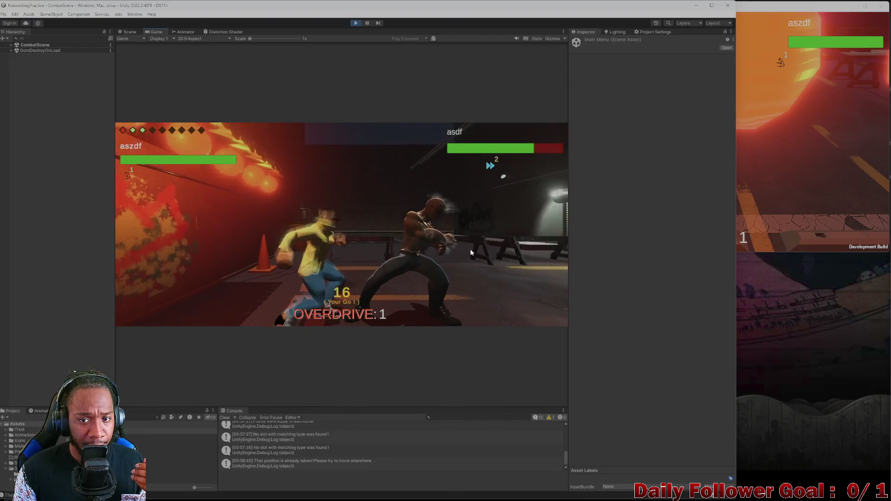
left_click(179, 280)
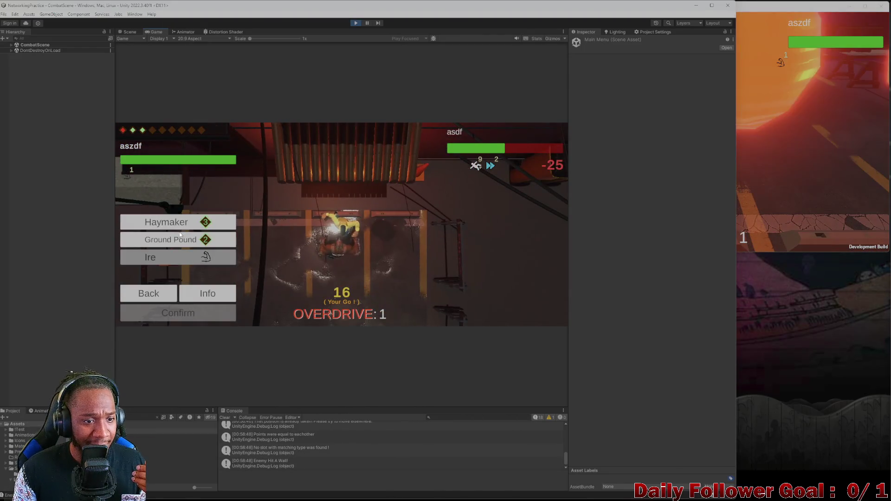
left_click(211, 314)
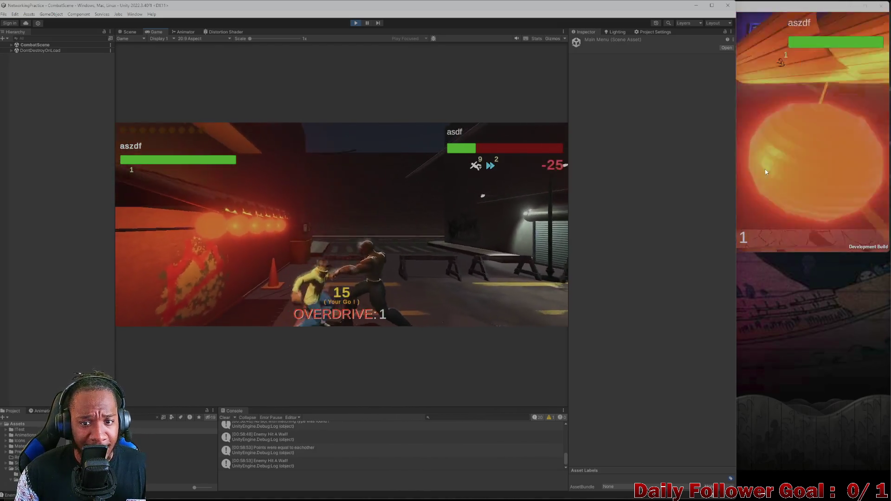
left_click(173, 316)
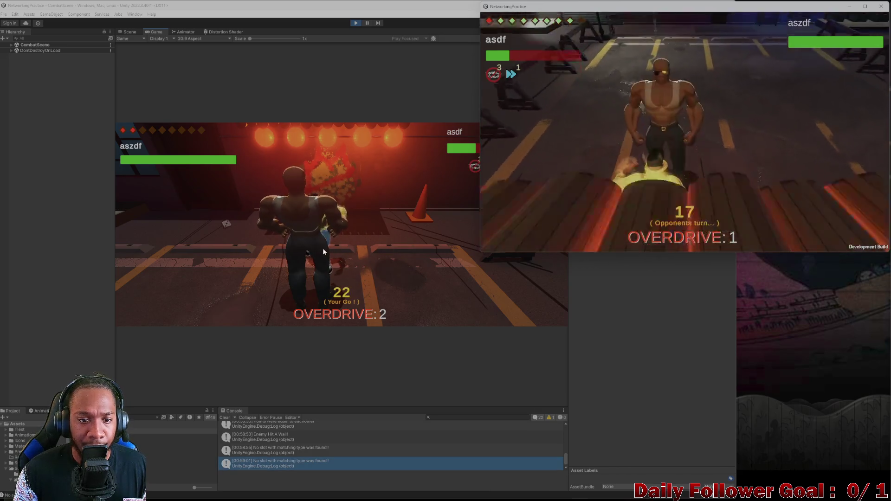
- Land two Haymaker attacks with the editor player to win the match
left_click(242, 233)
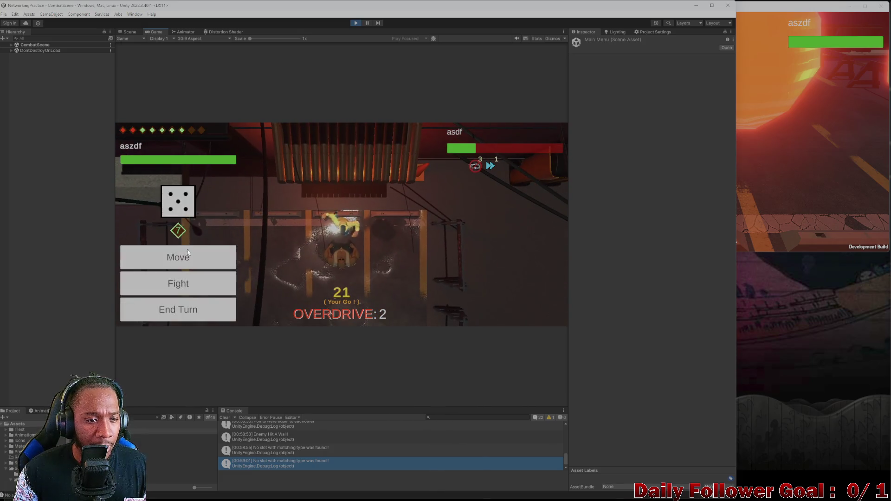
left_click(189, 282)
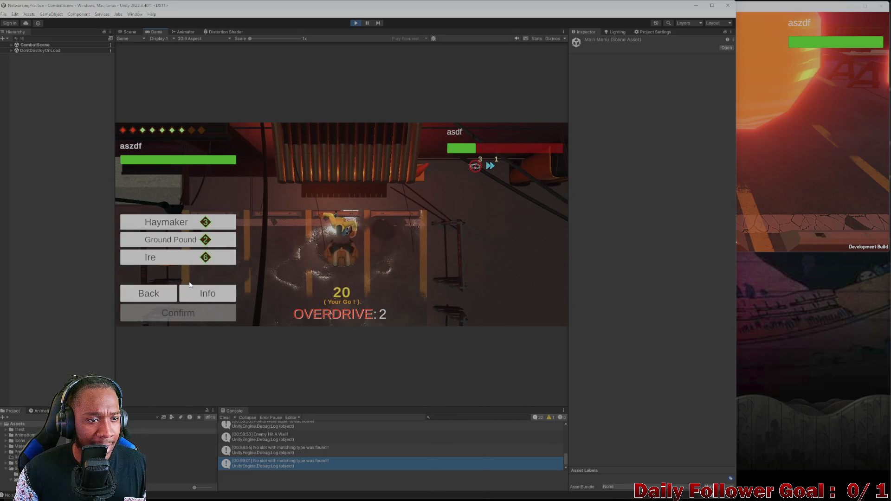
left_click(193, 223)
left_click(190, 319)
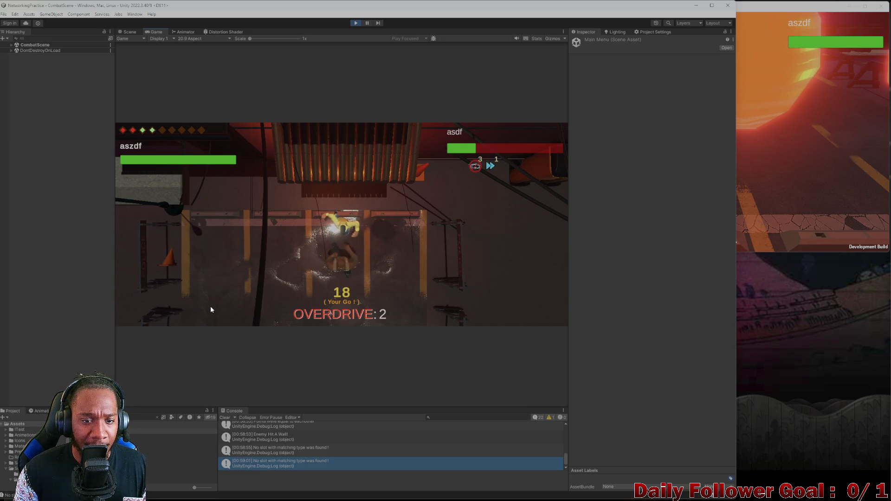
left_click(185, 293)
left_click(178, 220)
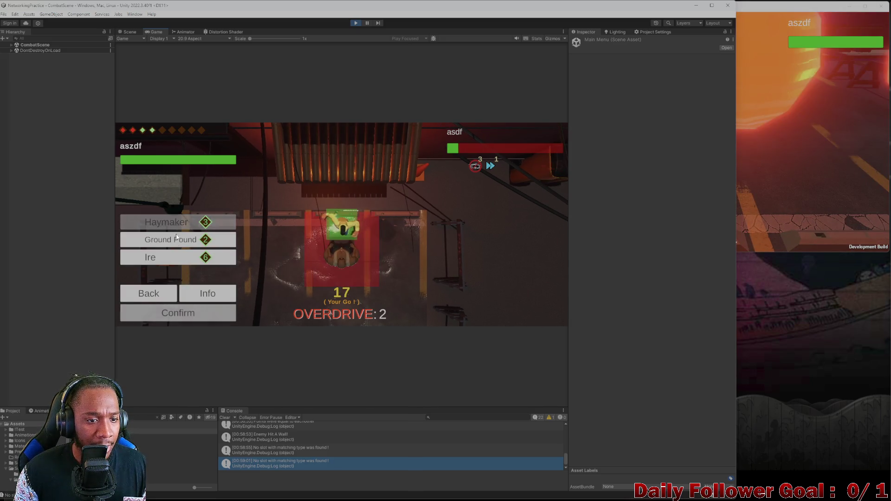
left_click(185, 313)
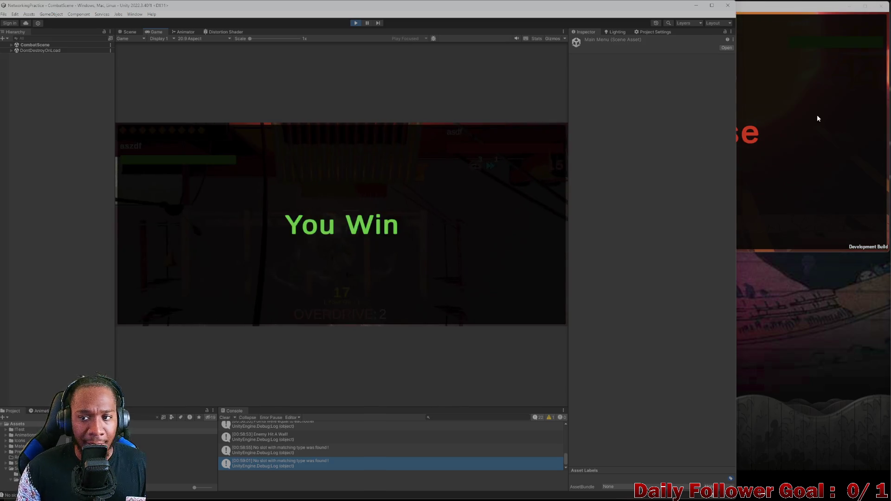
left_click(823, 117)
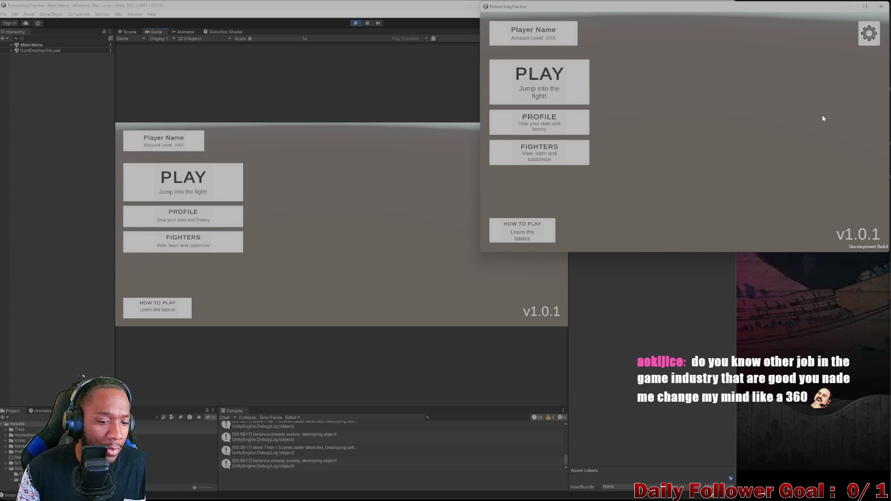
- Rejoin the lobby as 'asdf', then stop Play mode in the editor
left_click(224, 418)
left_click(183, 182)
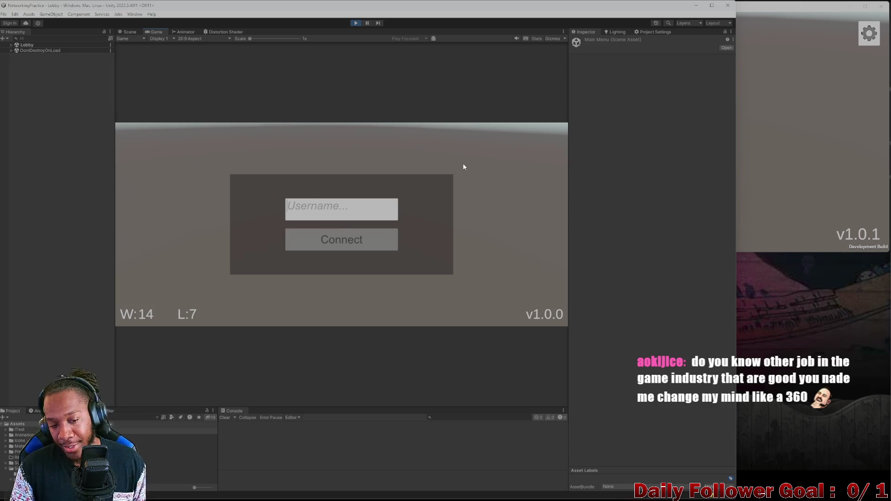
type("asdf")
left_click(338, 246)
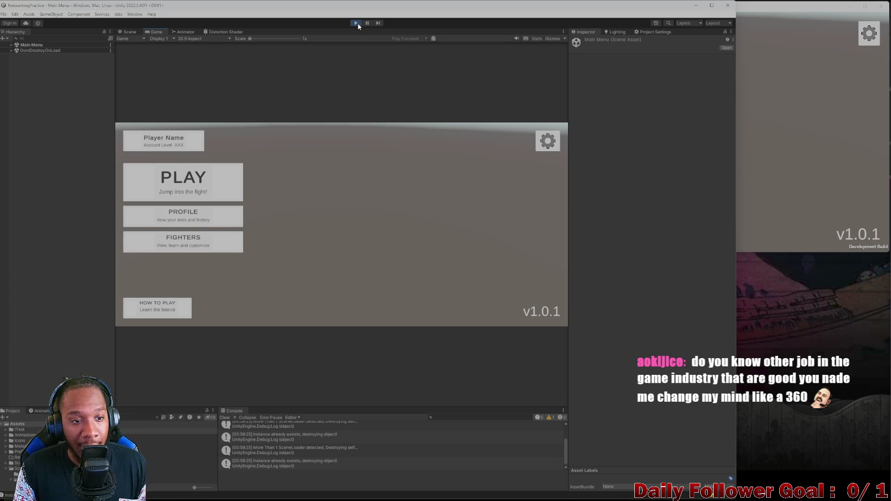
left_click(356, 23)
left_click(775, 96)
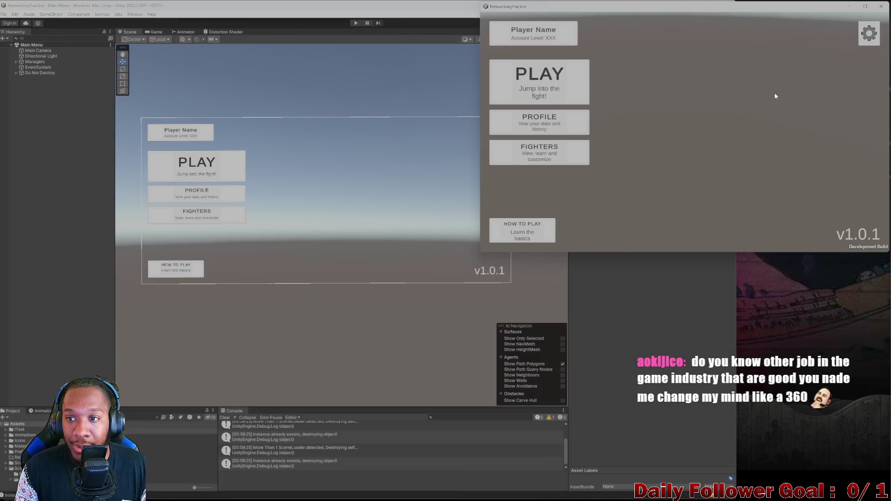
- Close the game build, clear the Console and Project search, then show the Animation timeline
left_click(877, 11)
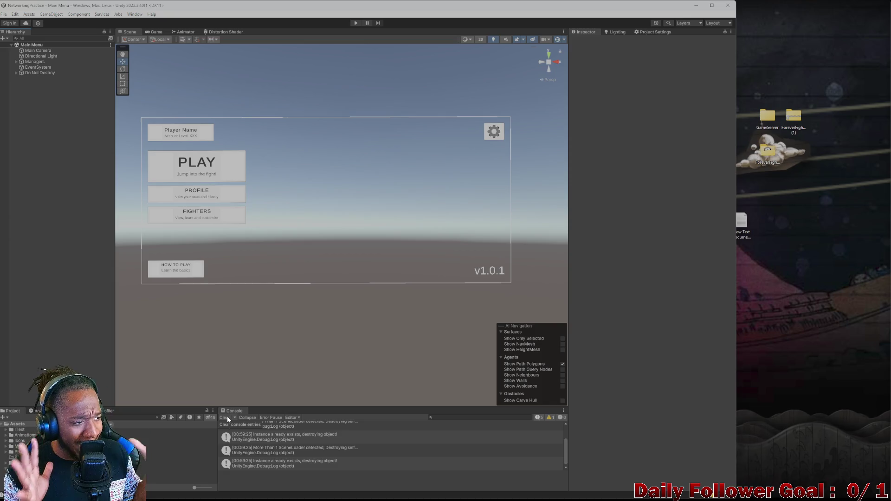
left_click(225, 417)
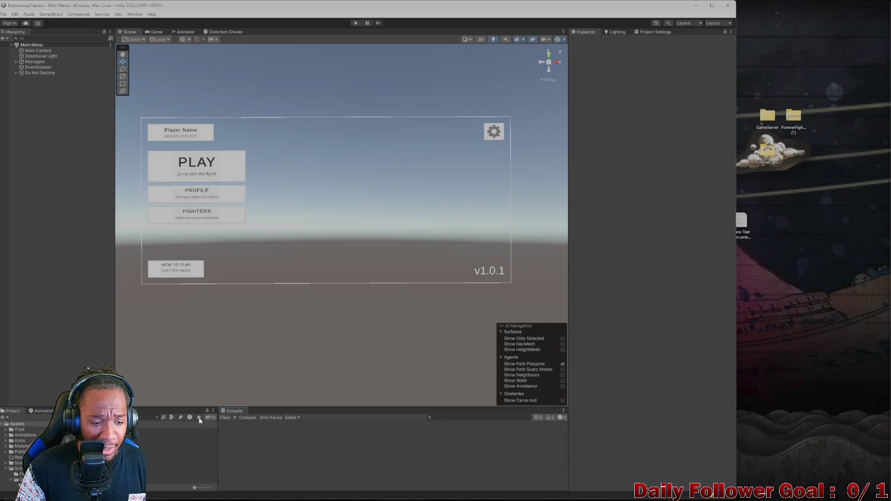
left_click(157, 418)
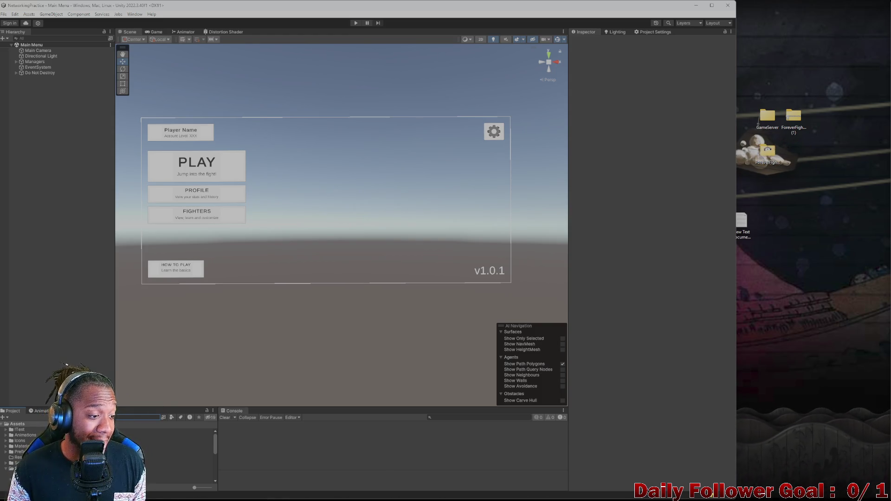
left_click(39, 411)
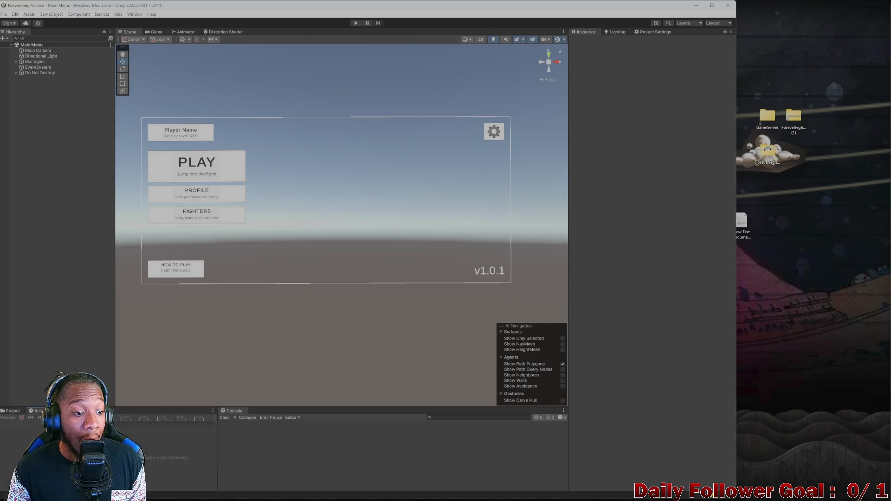
- Return to the Project folders, pan over the Main Menu canvas, and start Play mode
left_click(19, 411)
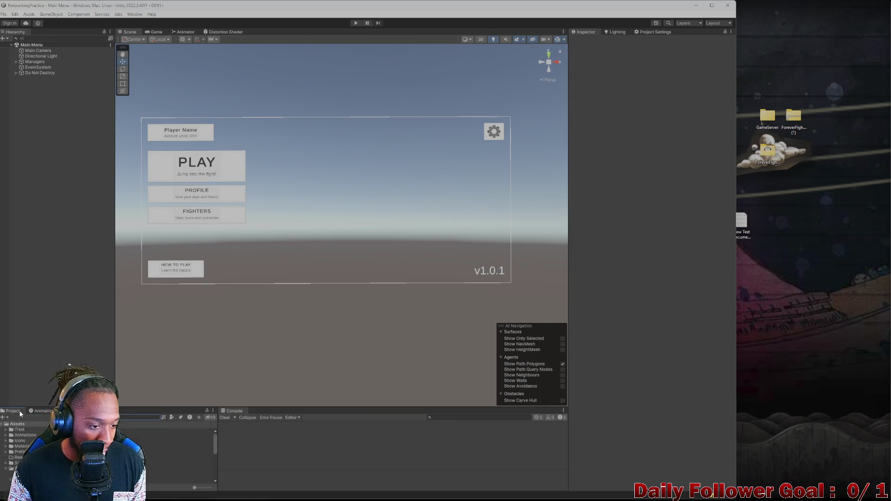
left_click(30, 412)
left_click(13, 412)
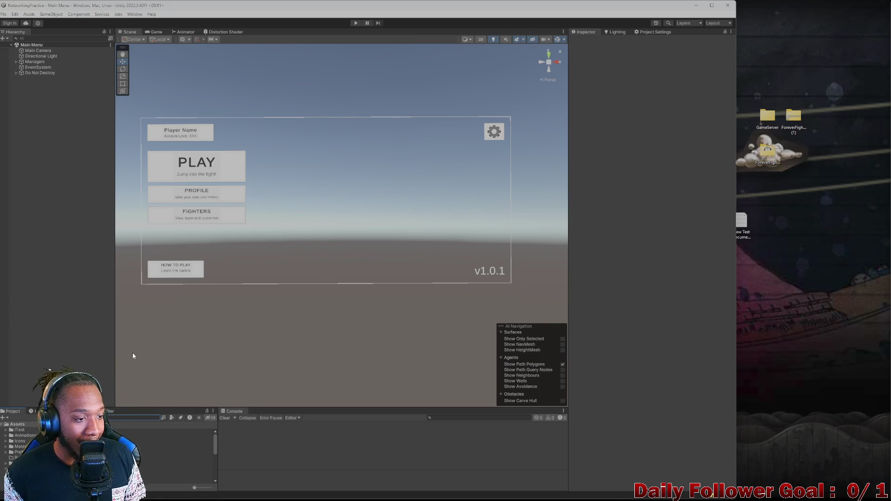
scroll(238, 284, "up", 2)
mouse_move(322, 259)
left_mouse_down()
mouse_move(335, 258)
mouse_move(330, 268)
left_mouse_up()
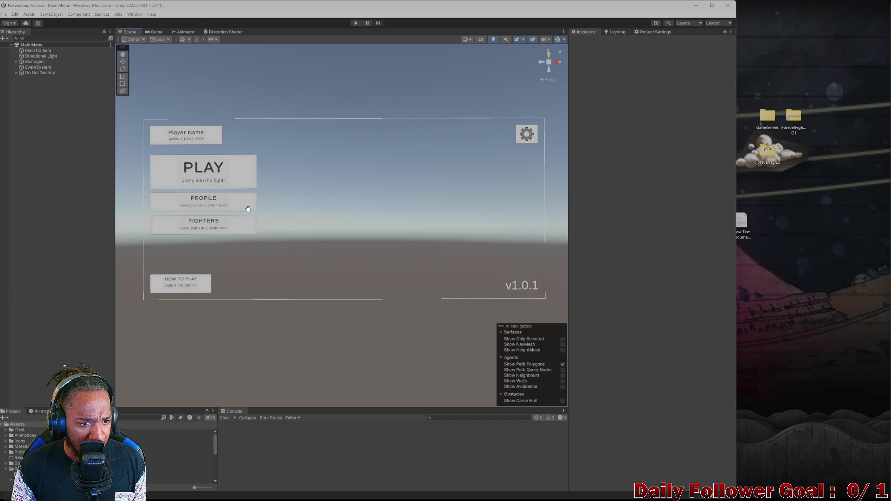
left_click_drag(248, 209, 239, 212)
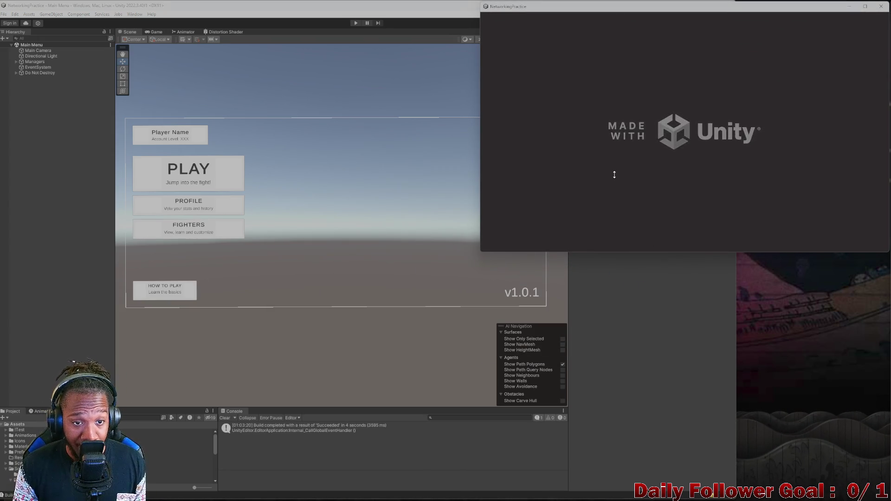
left_click(354, 22)
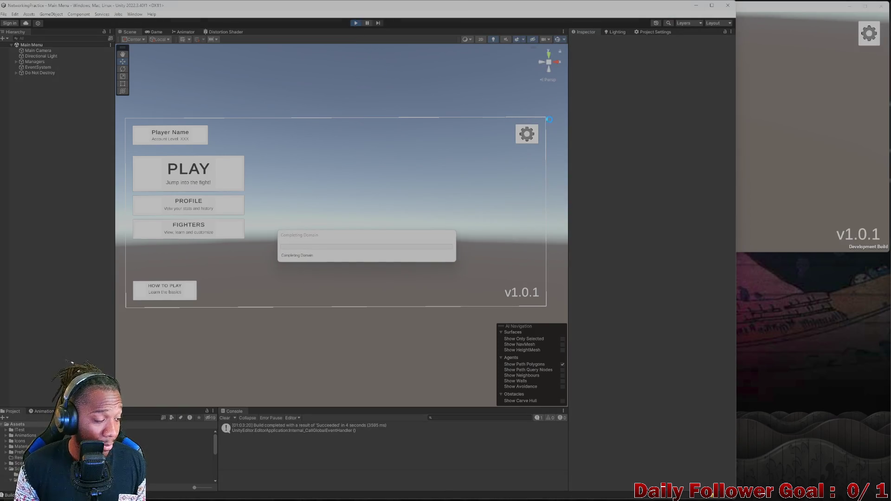
- Stop the running game and start Play mode again on the Main Menu scene
left_click(777, 140)
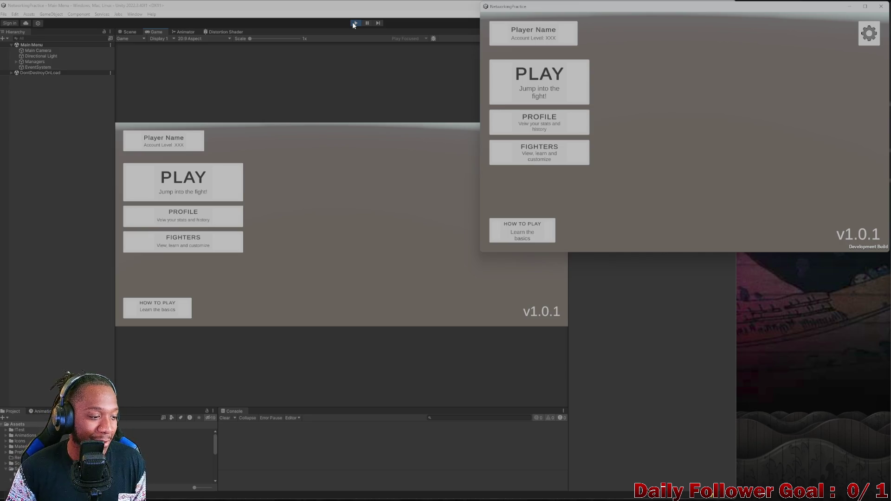
left_click(355, 23)
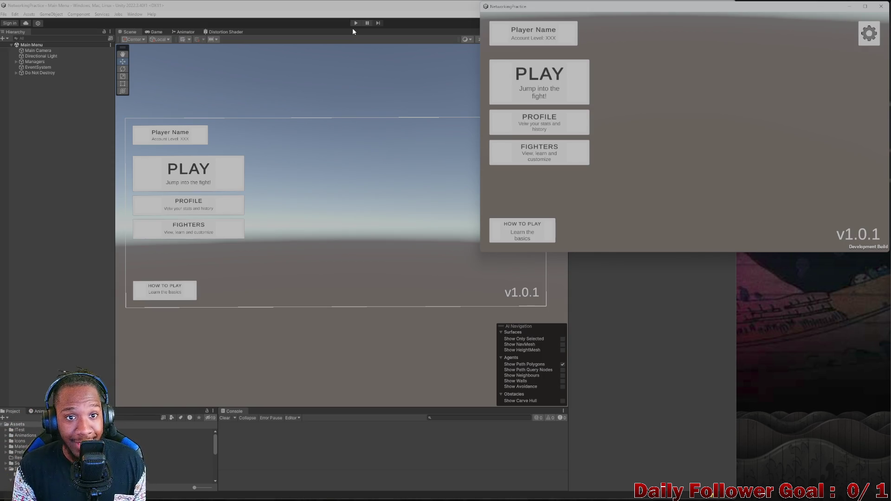
left_click(356, 22)
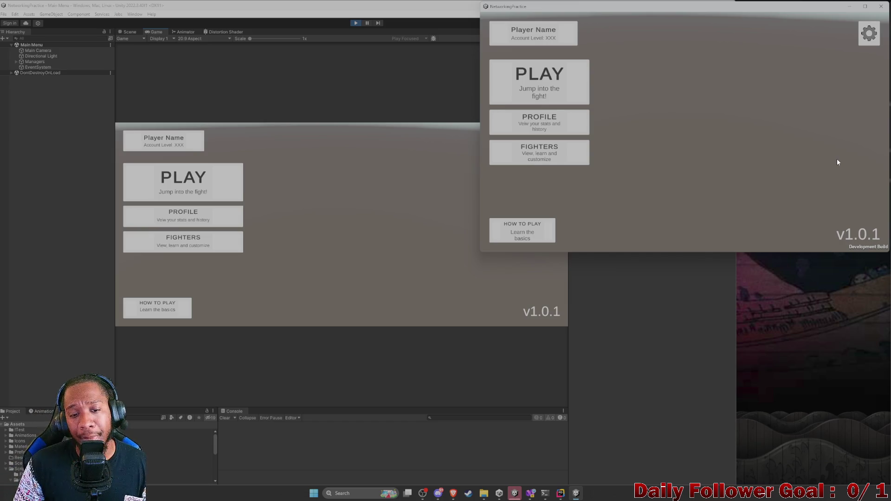
- Enter the editor's lobby, type and erase trial usernames, then return to the main menu
left_click(203, 177)
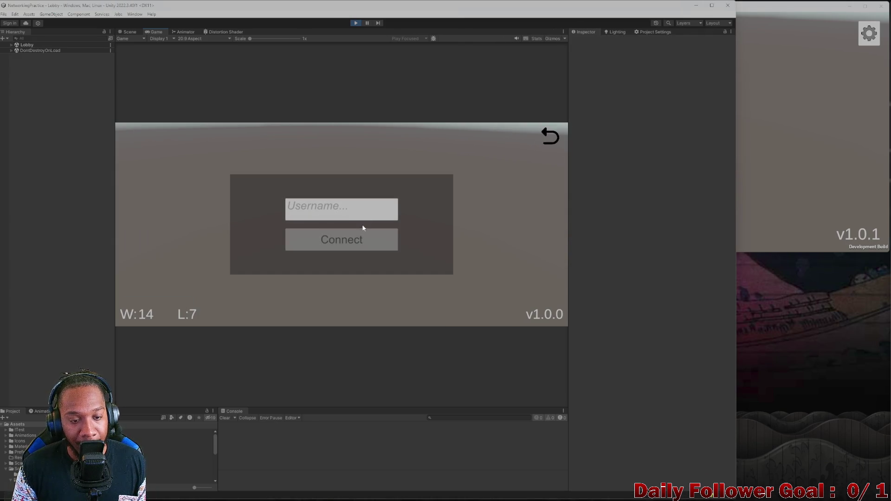
type("The")
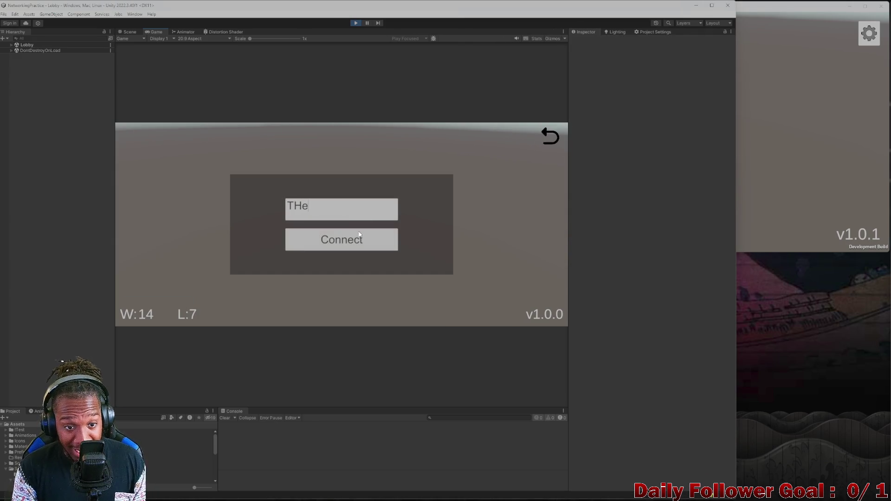
type("Vuest")
key("BackSpace")
key("BackSpace")
key("BackSpace")
type("sdfh")
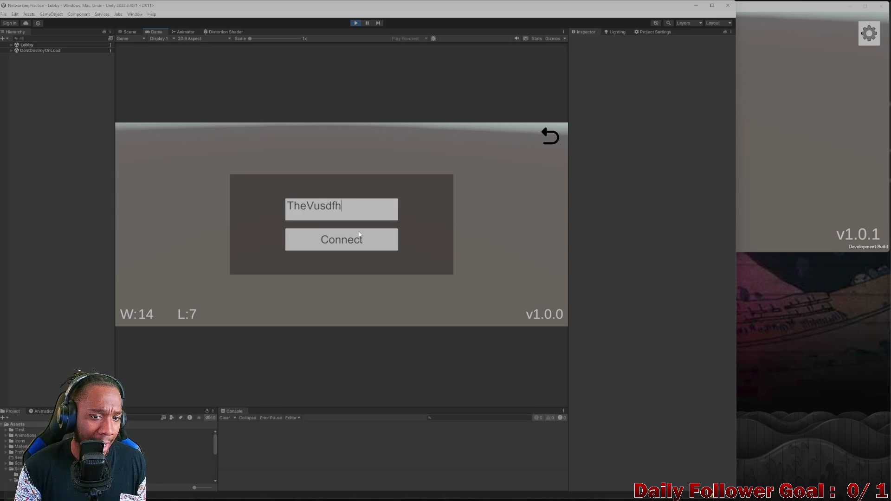
key("BackSpace")
key("BackSpace")
key("BackSpace")
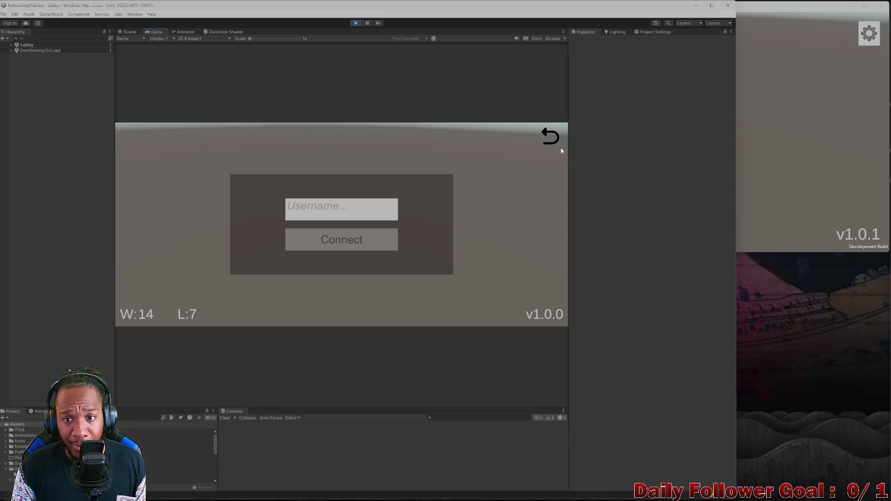
left_click(546, 140)
- Connect the editor player to the lobby with username 'asdf'
left_click(771, 143)
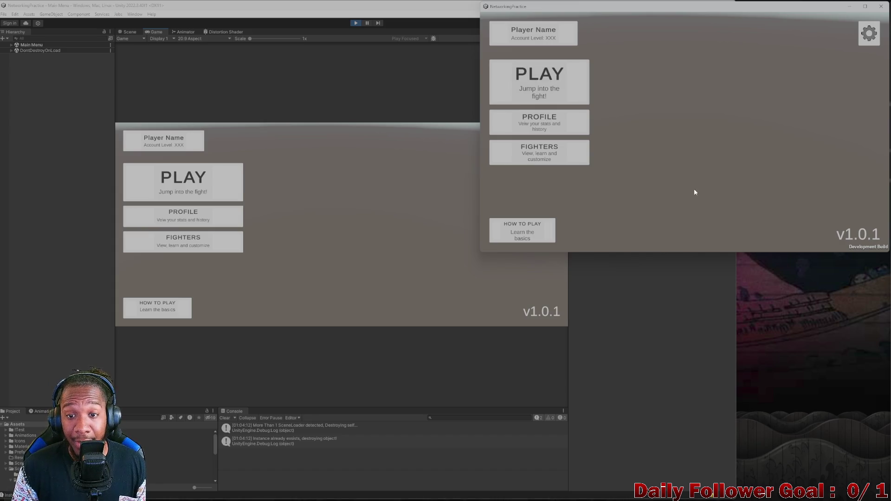
left_click(183, 181)
left_click(327, 210)
type("asdf")
left_click(340, 241)
- Connect the build player to the lobby with username 'asdf'
left_click(740, 138)
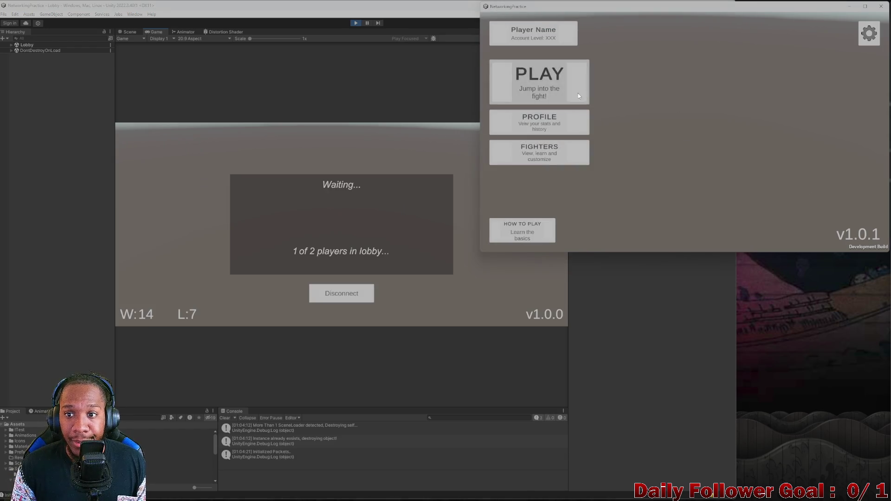
left_click(578, 94)
type("asdf")
left_click(685, 150)
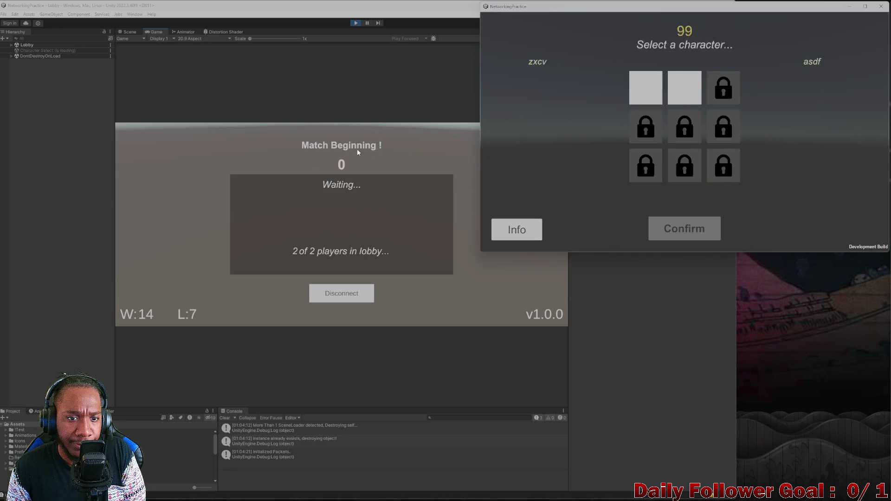
- Pick and lock in The Speedster for the editor player
left_click(358, 149)
left_click(308, 186)
left_click(345, 313)
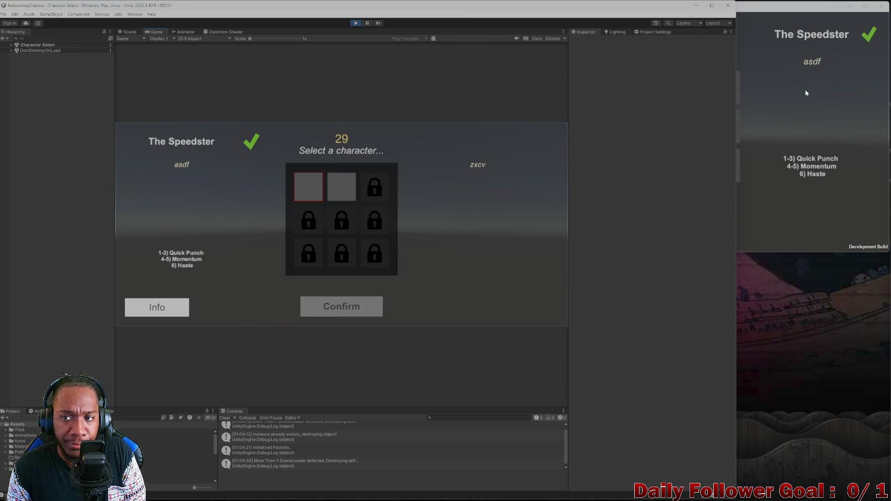
- Pick and lock in The Brawn for the build player
left_click(683, 93)
left_click(683, 94)
left_click(695, 238)
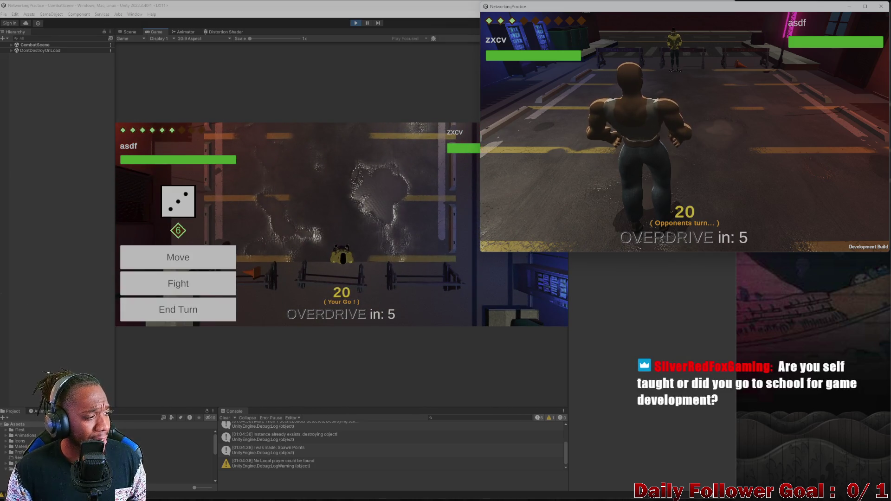
- Move the editor player's character, then end the build player's turn
left_click(178, 257)
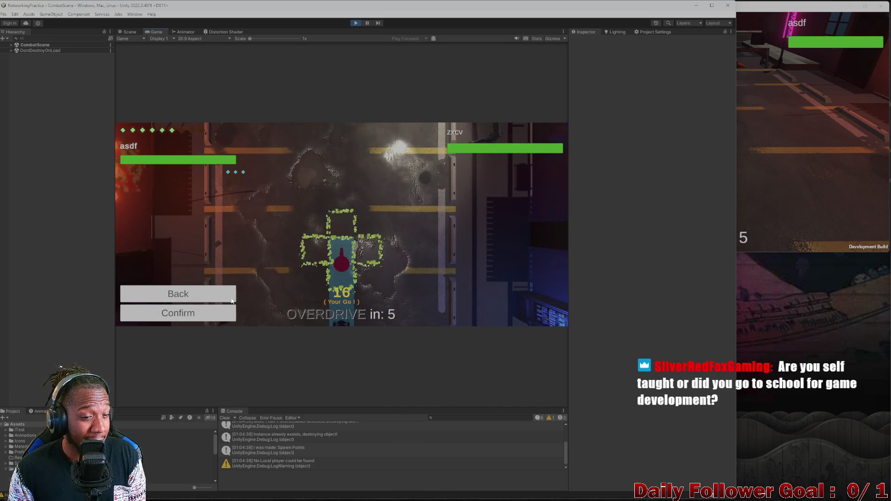
left_click(200, 314)
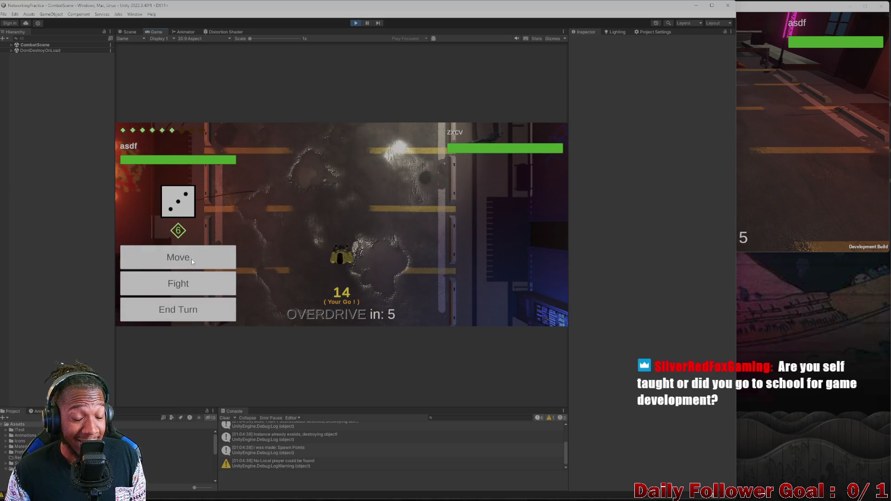
left_click(200, 262)
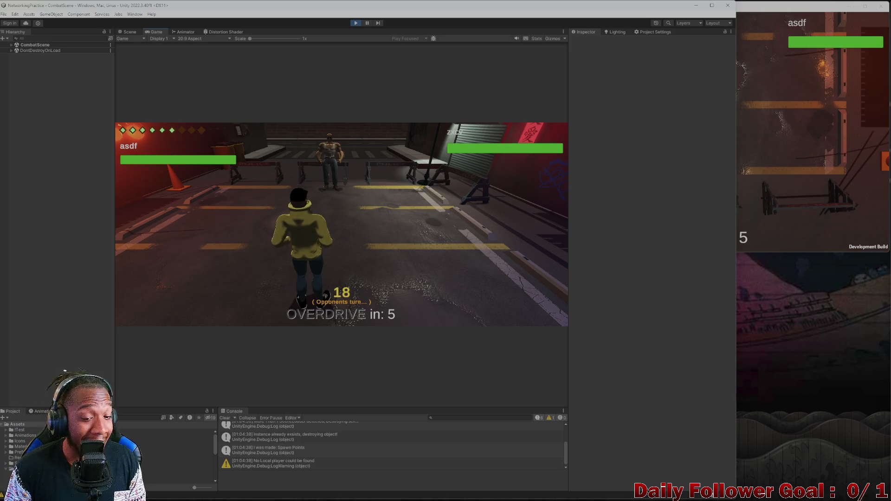
left_click(743, 188)
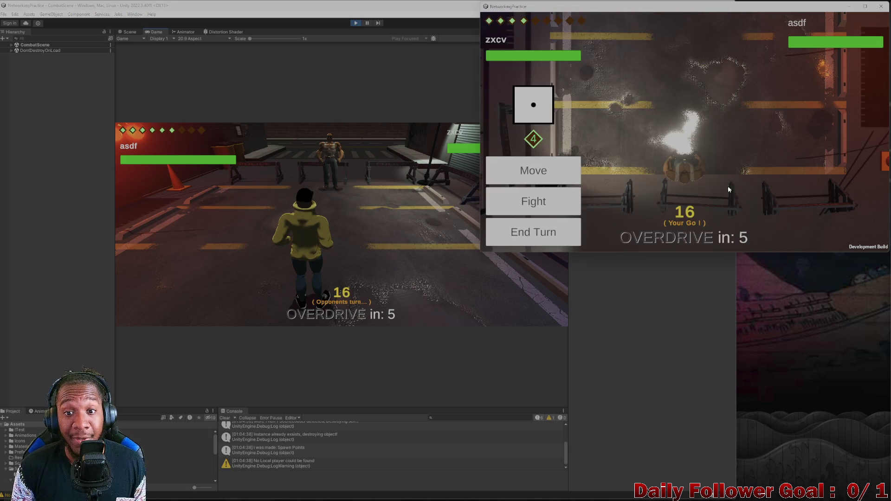
left_click(549, 242)
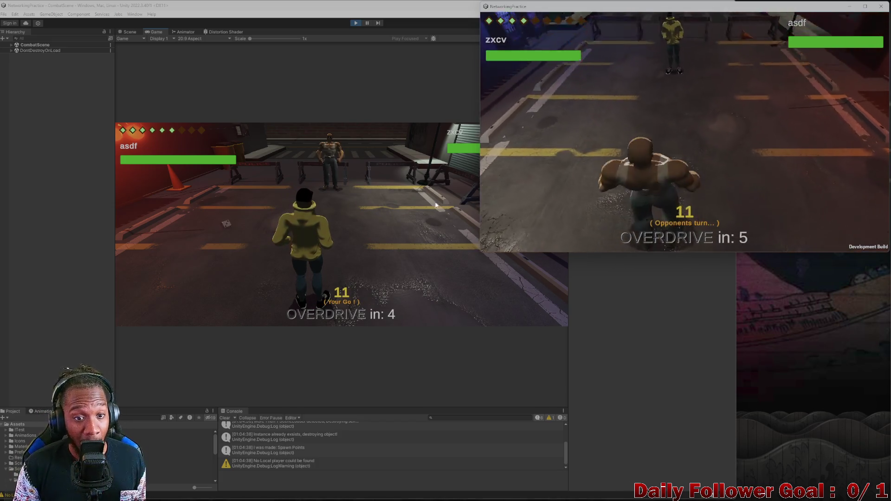
left_click(219, 214)
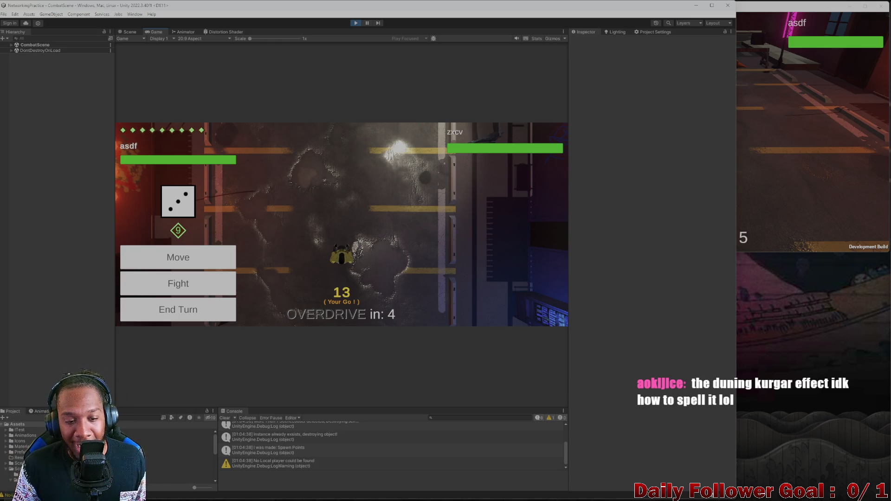
- Move the editor character again, end its turn, and stop Play mode
left_click(157, 268)
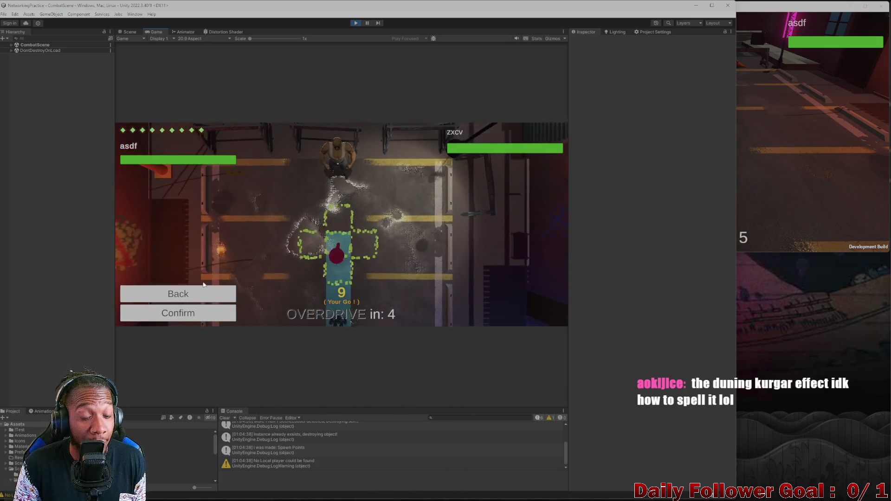
left_click(171, 314)
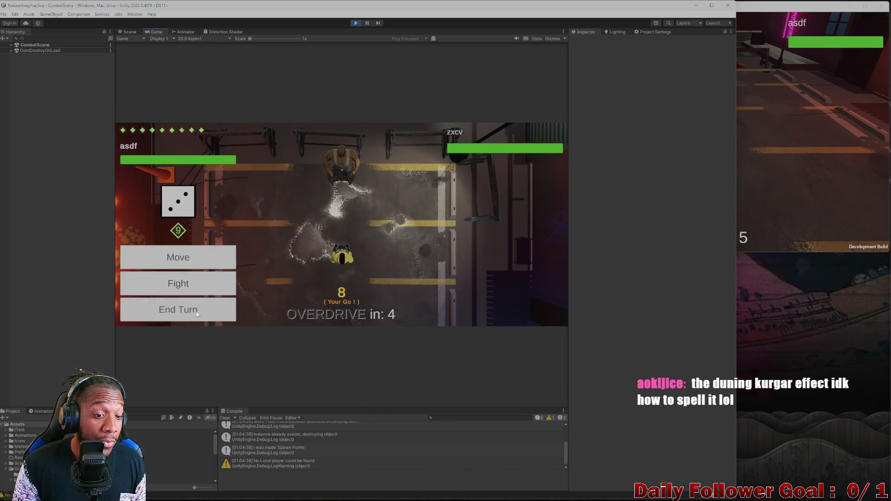
left_click(171, 315)
left_click(356, 23)
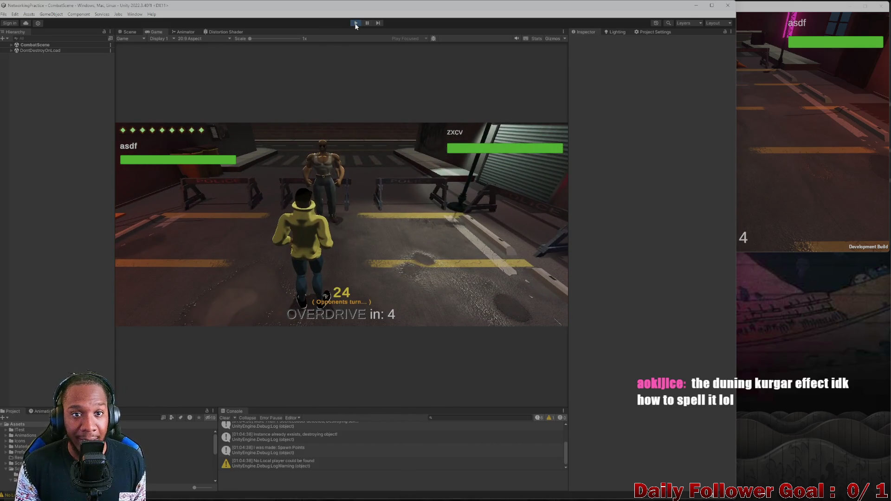
left_click(766, 131)
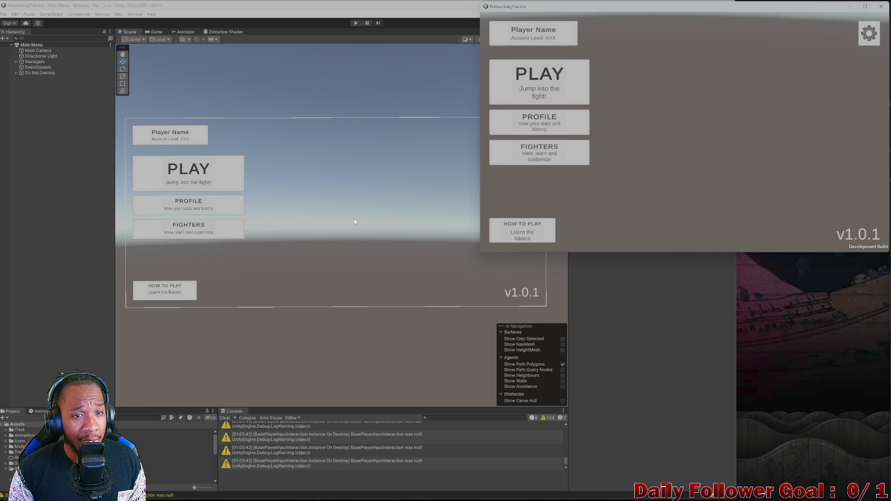
- Re-enter Play mode, bring the build forward, then go into the editor's lobby
left_click(355, 22)
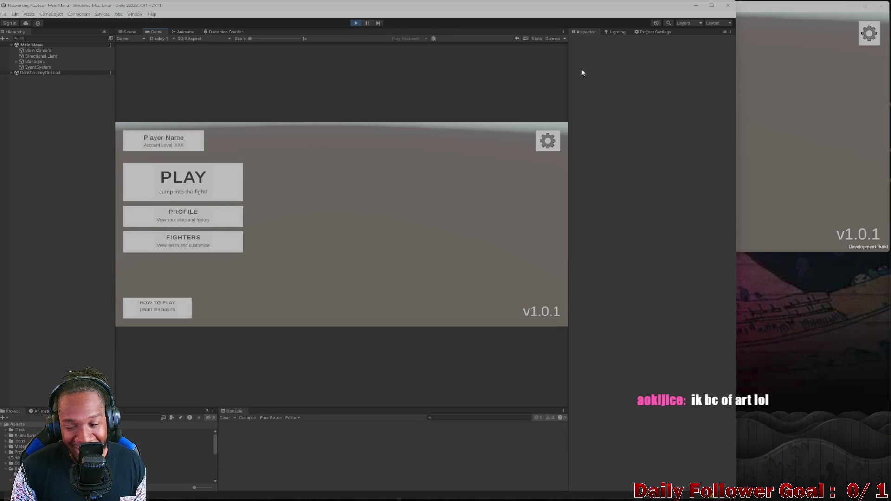
left_click(763, 132)
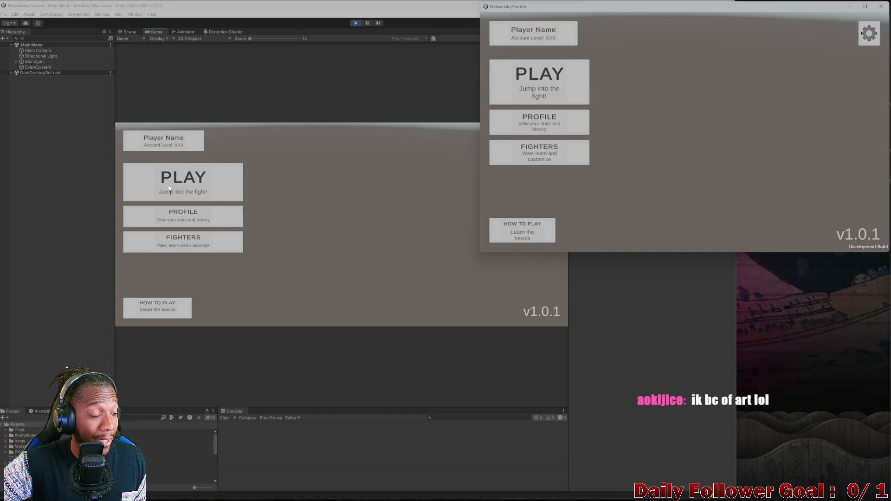
left_click(170, 188)
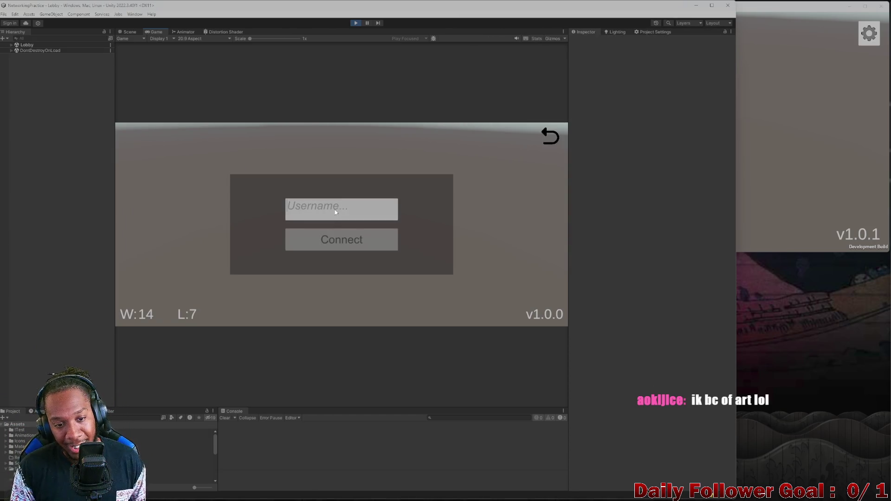
- Type and clear test usernames, leave the lobby for the Main Menu, and raise the build window
left_click(336, 212)
type("fla")
key("BackSpace")
key("BackSpace")
key("BackSpace")
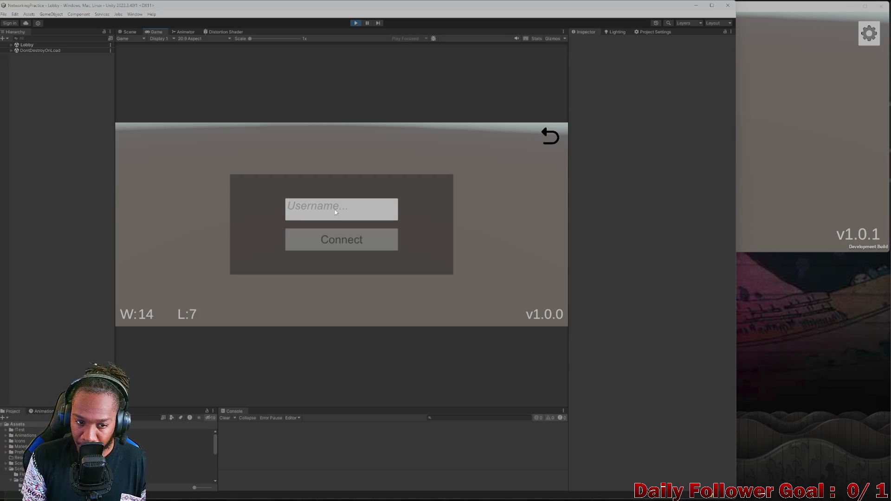
type("Th")
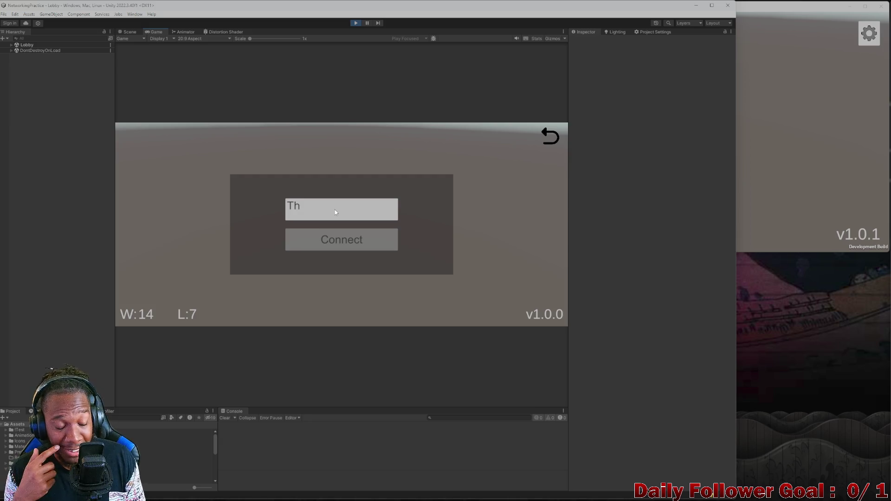
key("BackSpace")
key("BackSpace")
left_click(551, 141)
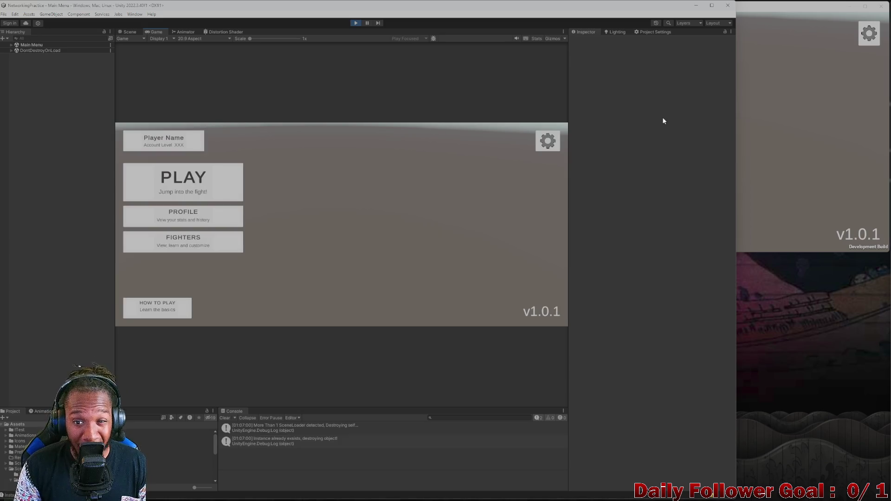
left_click(767, 128)
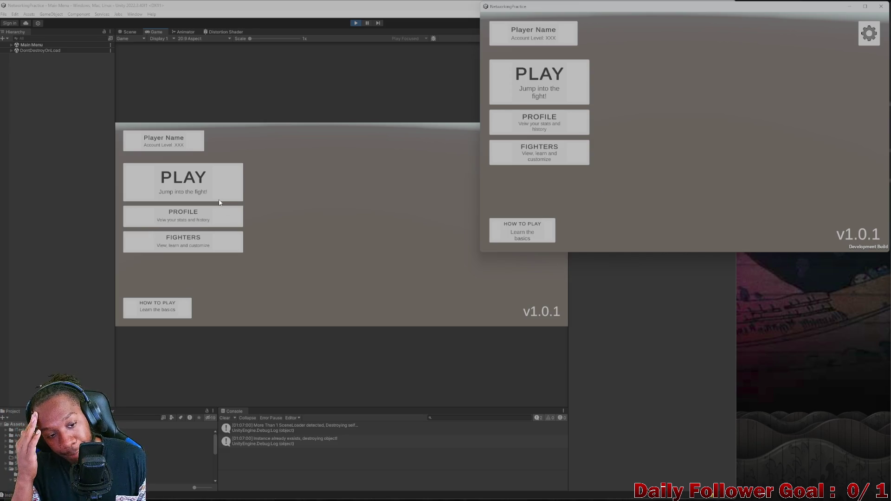
- Join the lobby from the editor's Game view with username 'asdfg'
left_click(171, 190)
left_click(352, 216)
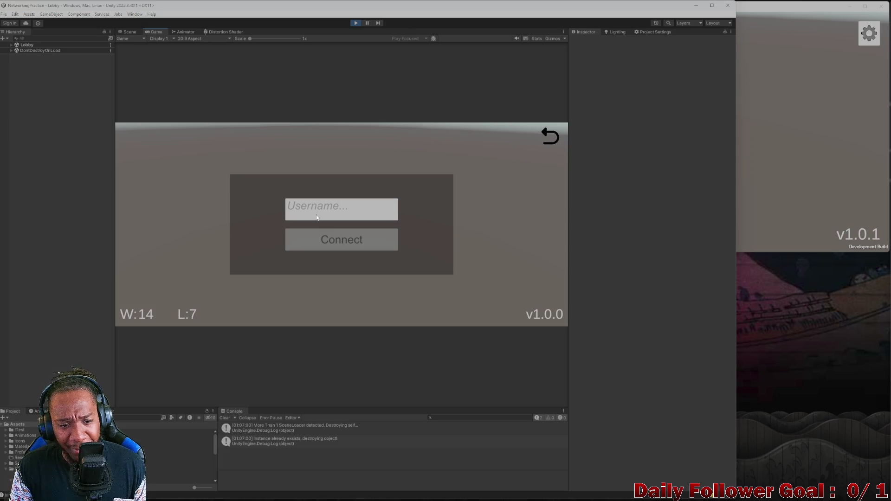
type("asdfg")
key("BackSpace")
key("BackSpace")
key("BackSpace")
type("asdfg")
left_click(342, 244)
- Join the lobby from the standalone build as a second player named 'xcvb'
left_click(827, 156)
left_click(549, 91)
left_click(639, 116)
type("xcvb")
left_click(665, 161)
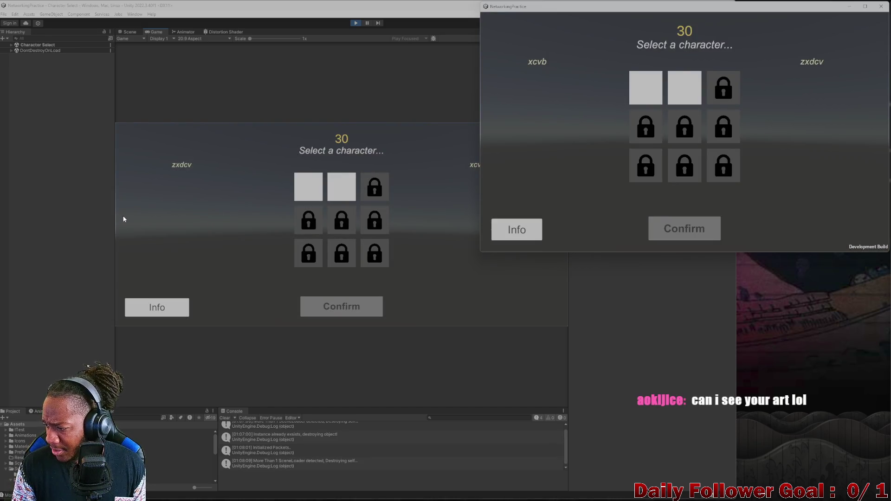
- Lock in The Brawn for the editor player and The Speedster for the build player
left_click(336, 187)
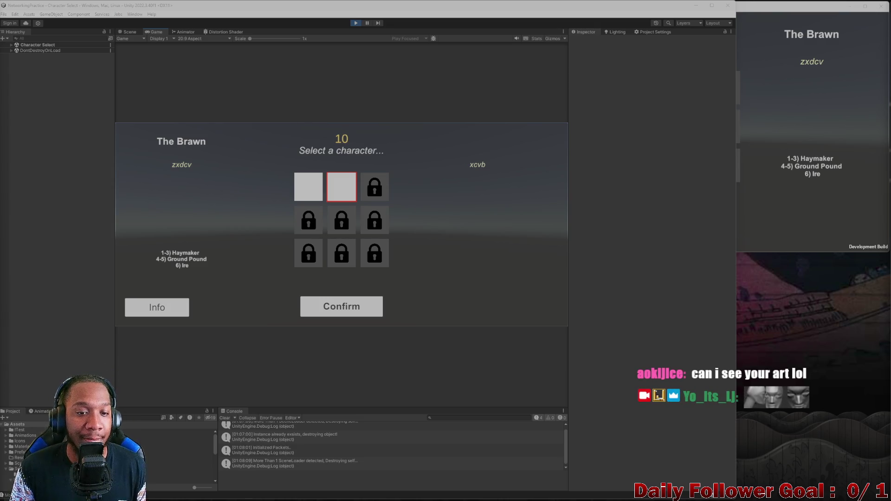
left_click(342, 307)
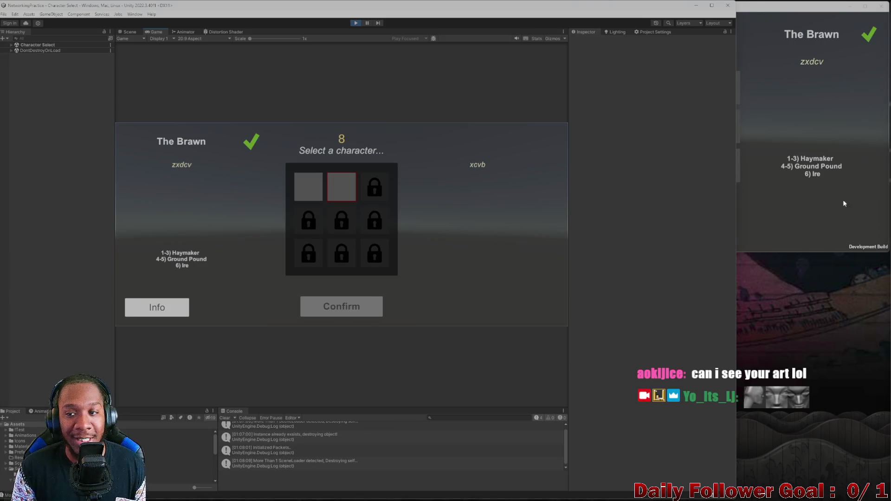
left_click(843, 200)
left_click(633, 101)
left_click(703, 226)
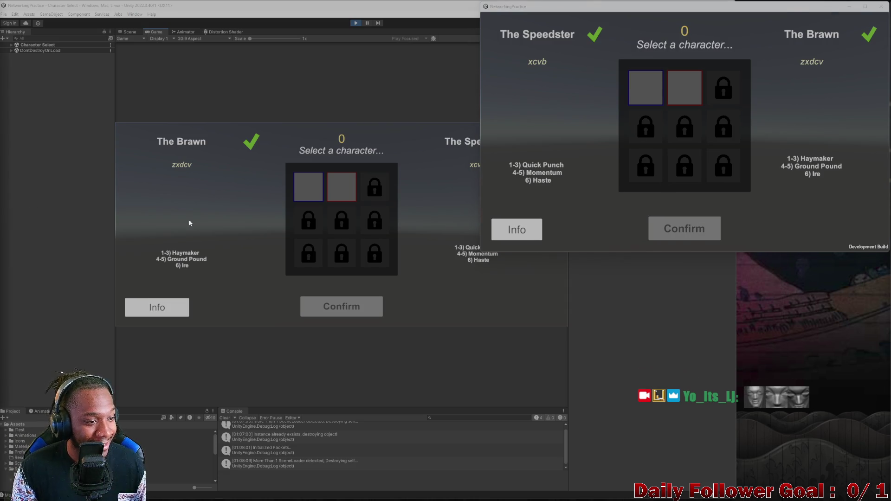
left_click(225, 220)
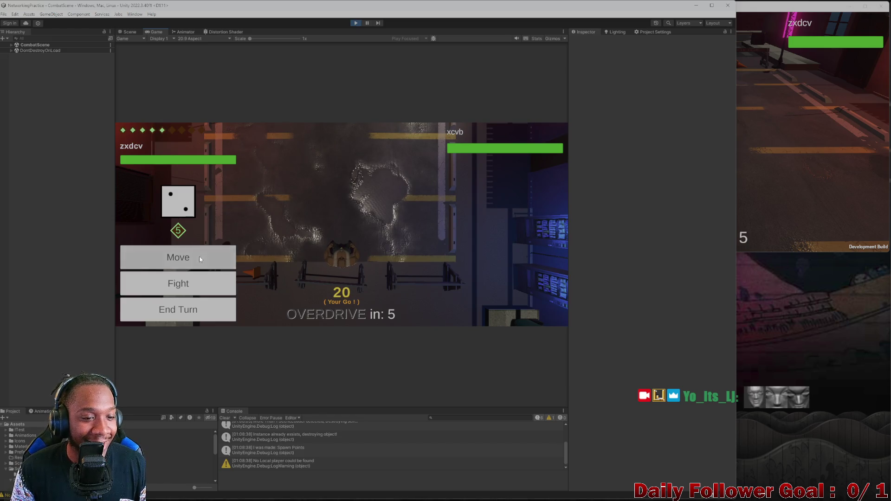
- Make two forward moves on the combat grid, then stop play mode and close the editor
left_click(200, 259)
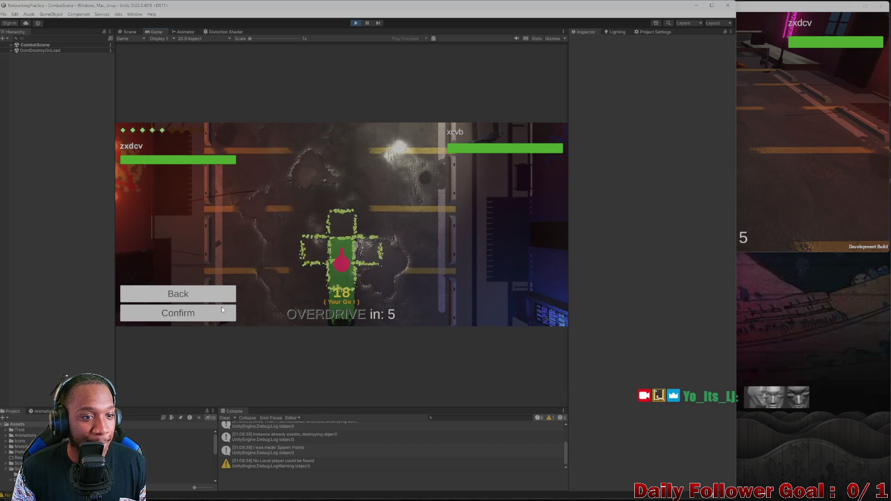
left_click(223, 311)
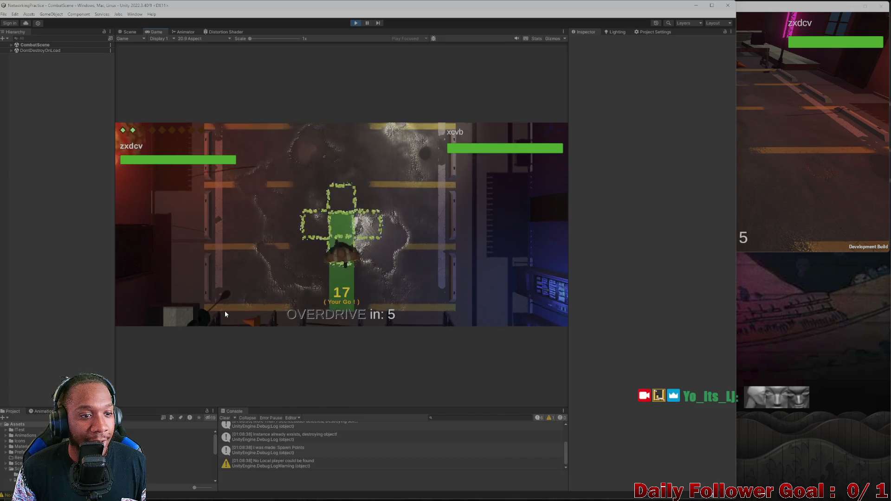
left_click(200, 258)
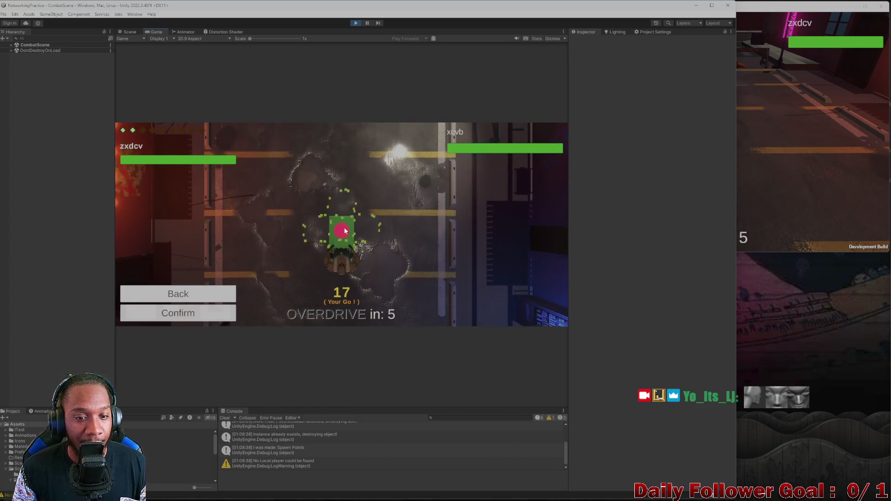
left_click(198, 310)
left_click(356, 23)
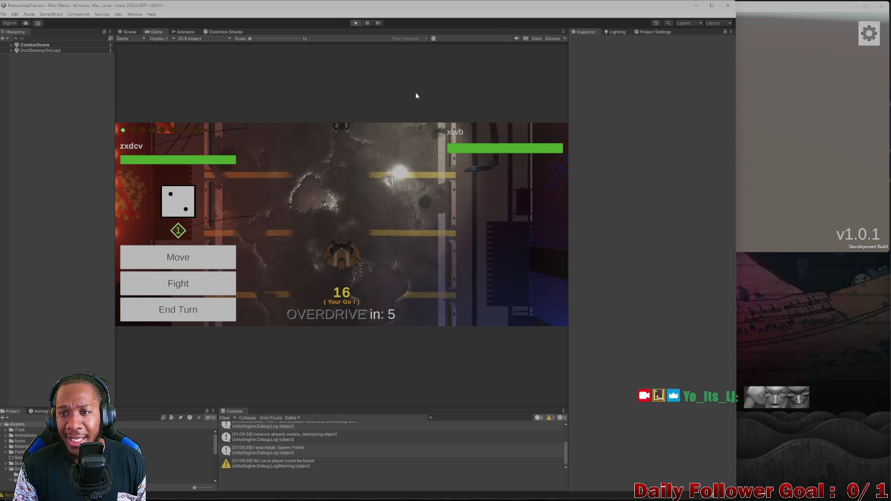
left_click(729, 9)
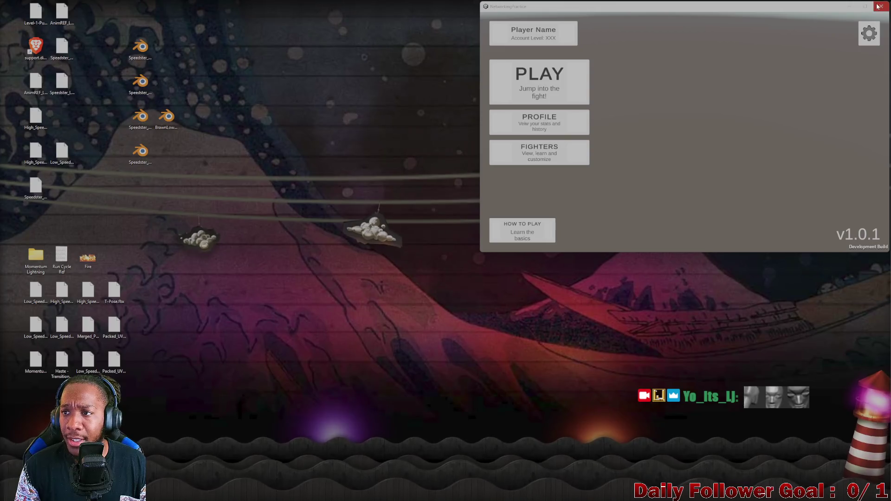
- Close the standalone game build, then exit the fullscreen alley video with Alt+F4
key("alt+F4")
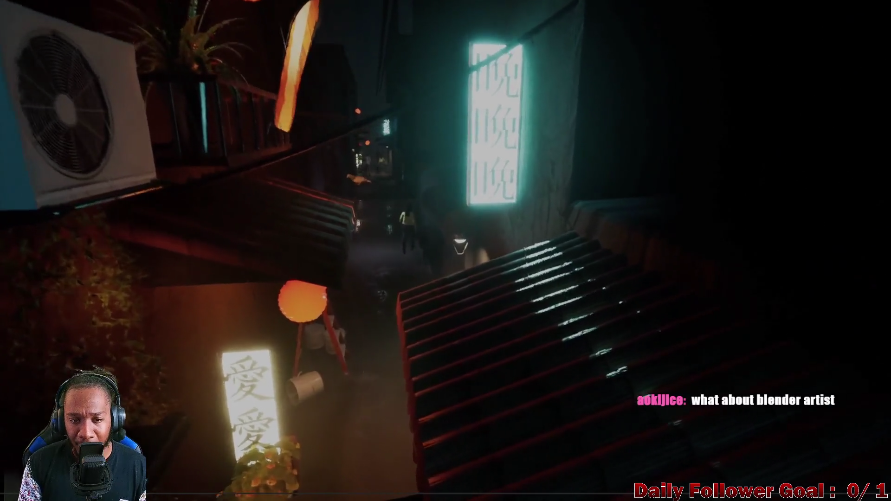
key("alt+F4")
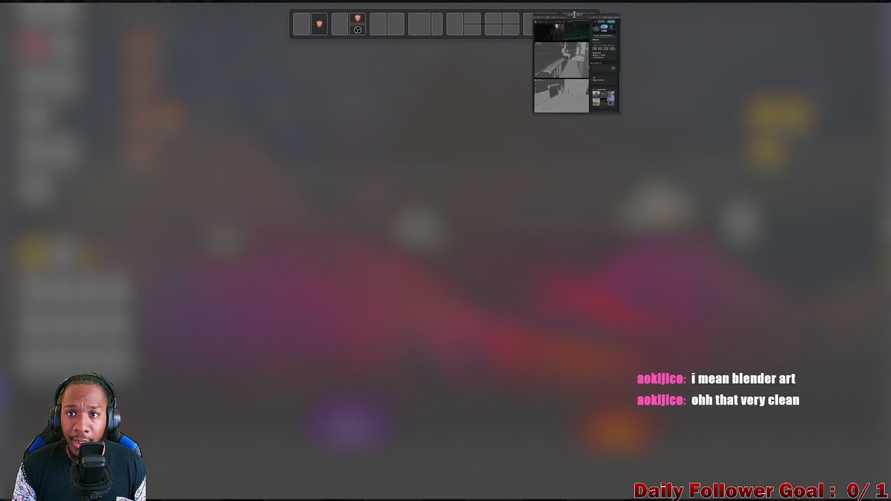
- Browse the Alleyway page's viewport shots and rainy renders, then drag the browser off screen
scroll(455, 303, "down", 10)
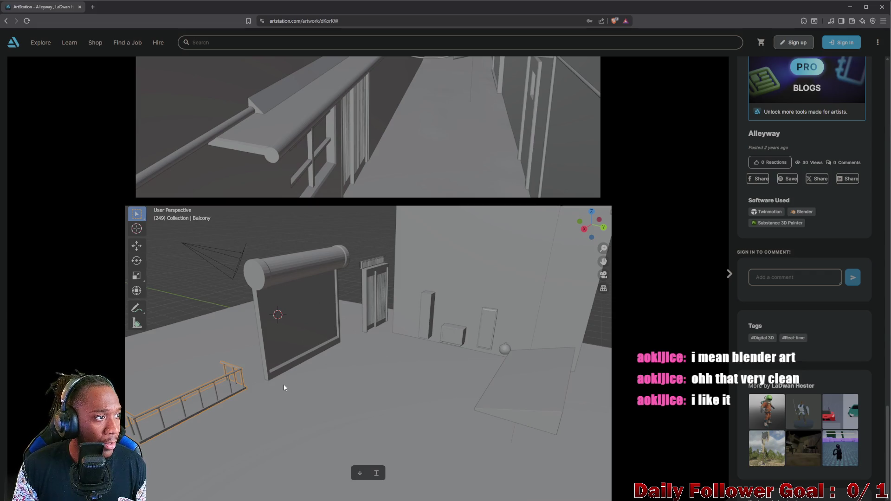
scroll(269, 377, "up", 1)
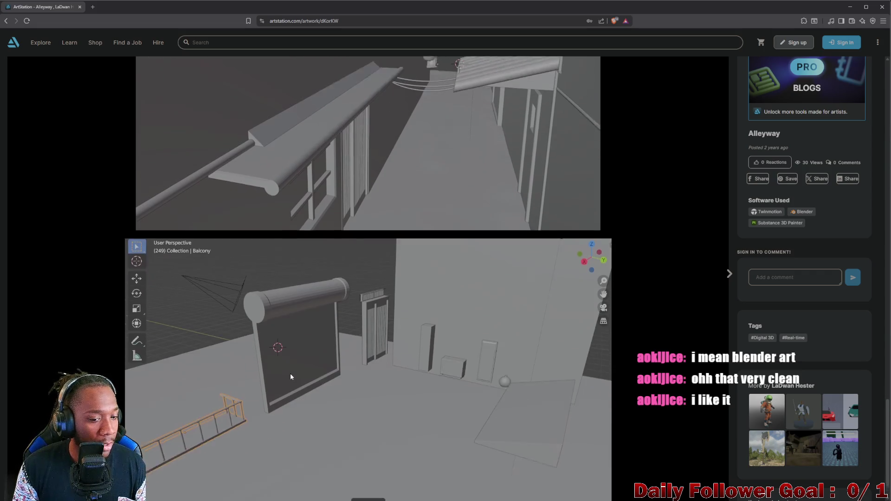
scroll(290, 373, "down", 1)
scroll(368, 367, "up", 15)
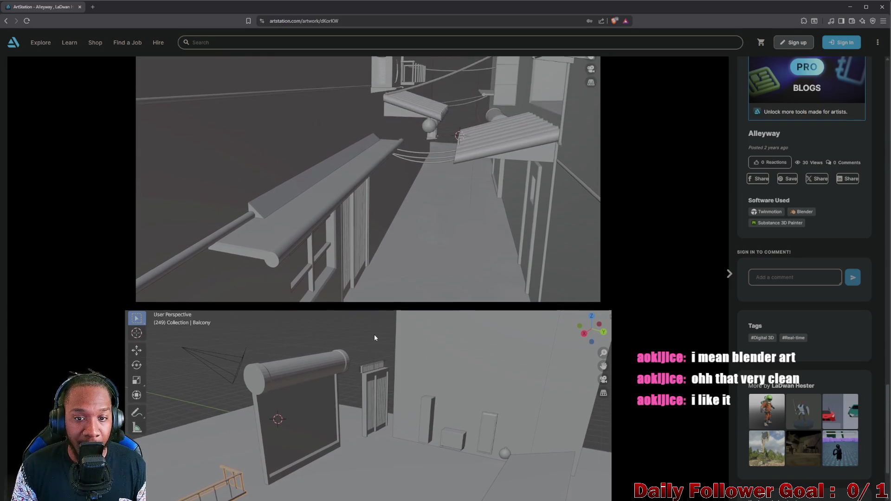
scroll(399, 209, "up", 5)
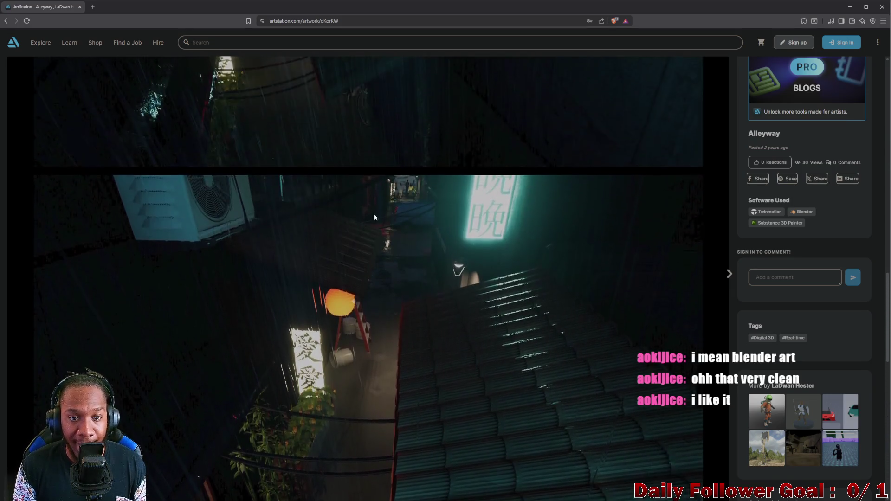
mouse_move(367, 7)
left_mouse_down()
mouse_move(523, 76)
mouse_move(890, 88)
left_mouse_up()
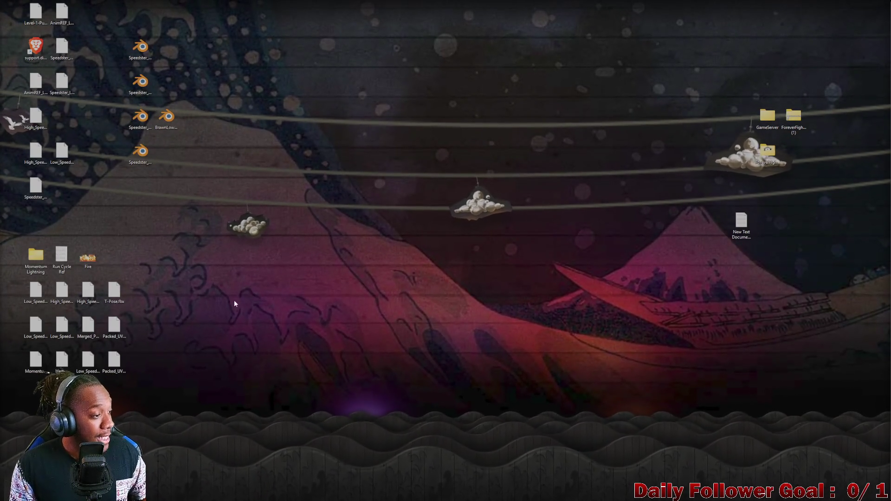
mouse_move(529, 498)
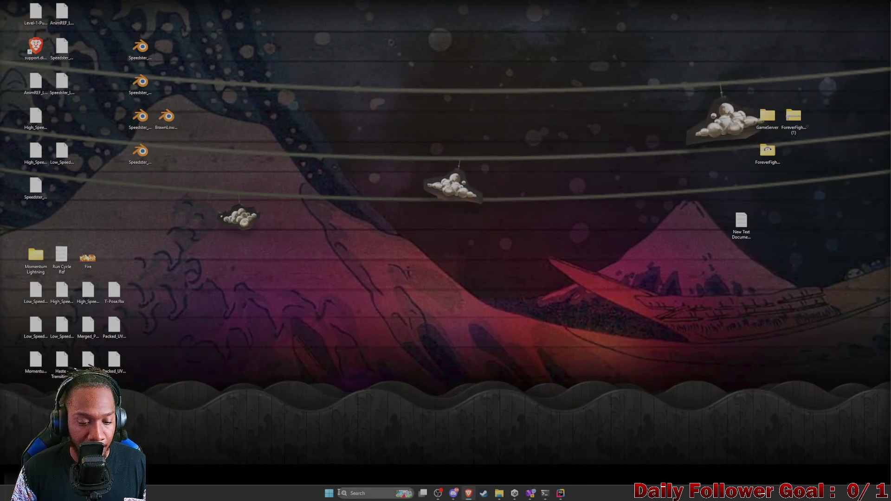
left_click(330, 494)
left_click(331, 494)
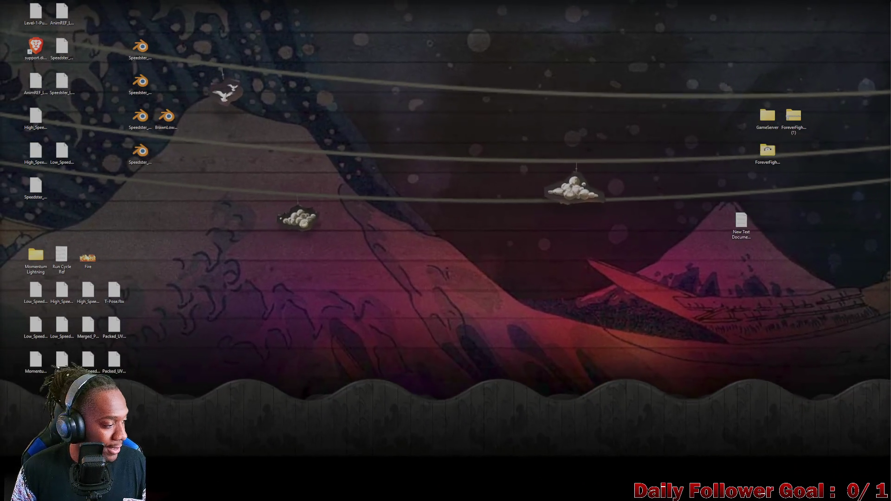